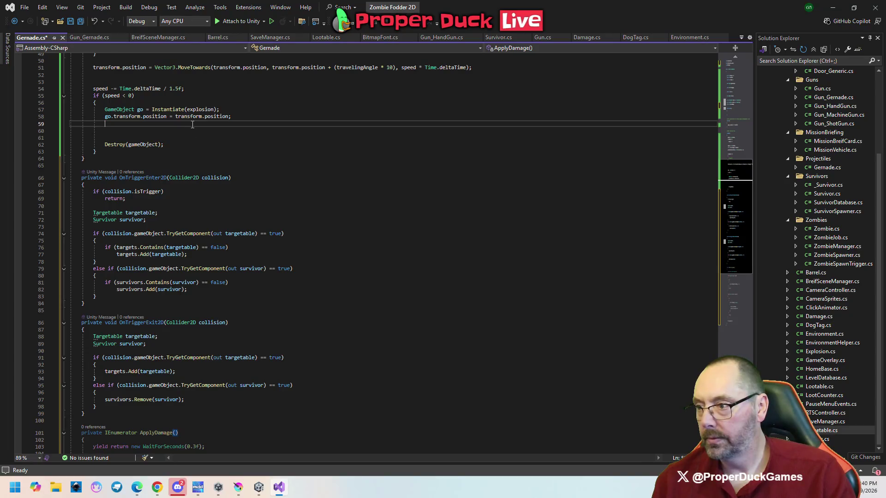
Step: Add StartCoroutine(ApplyDamage()); after the explosion spawn and save Gernade.cs
{"action": "key", "text": "Return"}
{"action": "type", "text": "startc"}
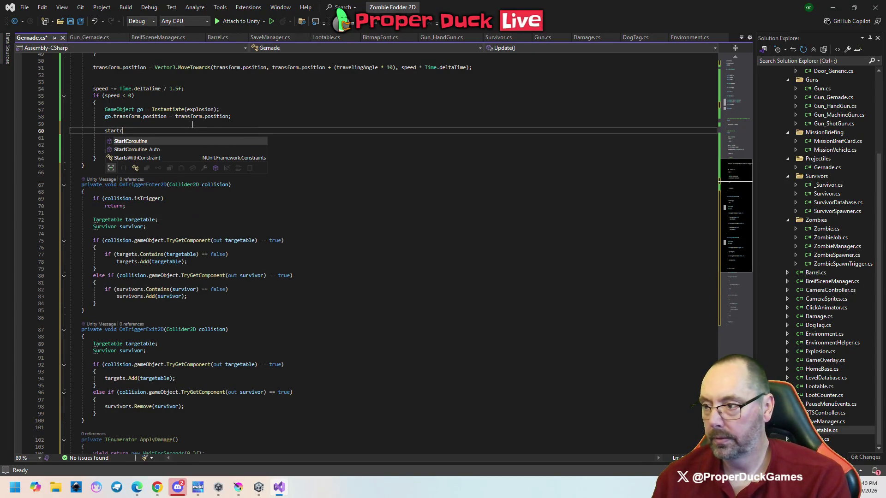
{"action": "type", "text": "(apo"}
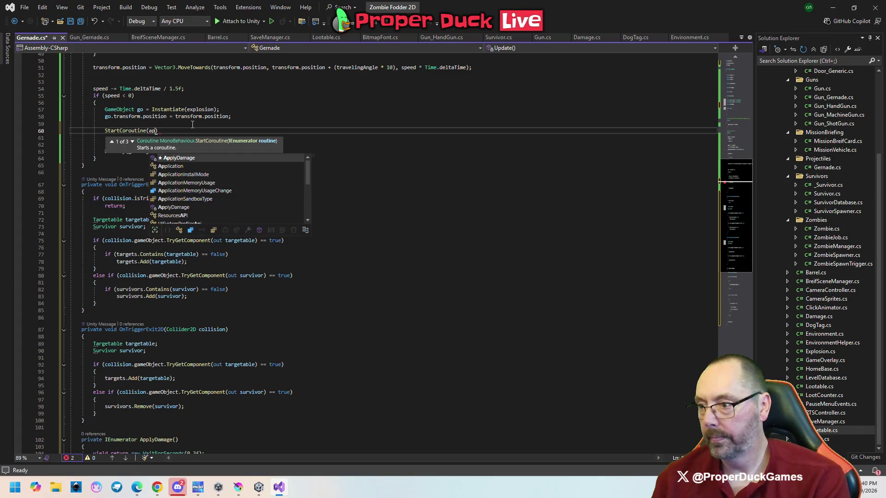
{"action": "key", "text": "Tab"}
{"action": "type", "text": "())"}
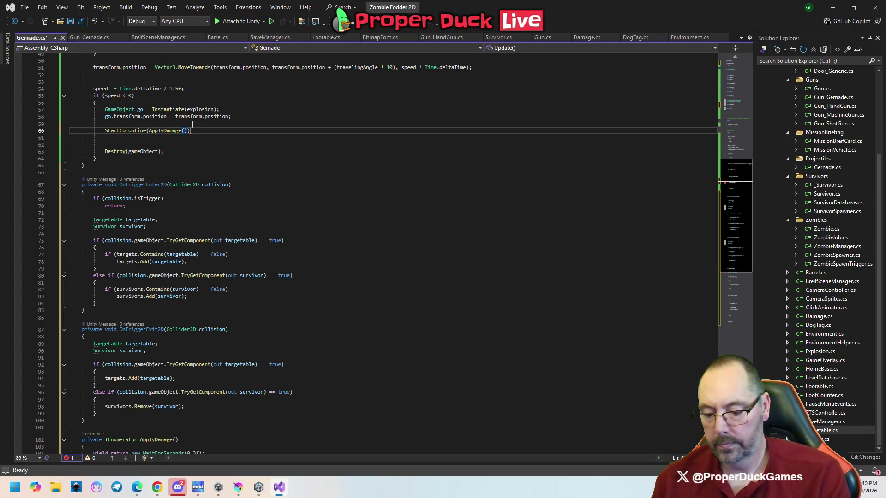
{"action": "key", "text": "ctrl+s"}
Step: Review the ApplyDamage coroutine's target-damage line, then go to the Destroy(gameObject) line
{"action": "scroll", "coordinate": [416, 325], "scroll_direction": "down", "scroll_amount": 10}
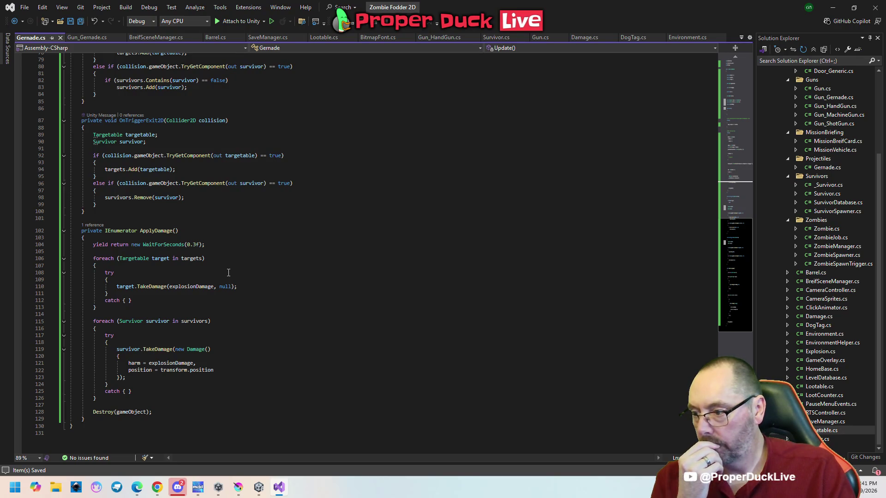
{"action": "left_click", "coordinate": [266, 285]}
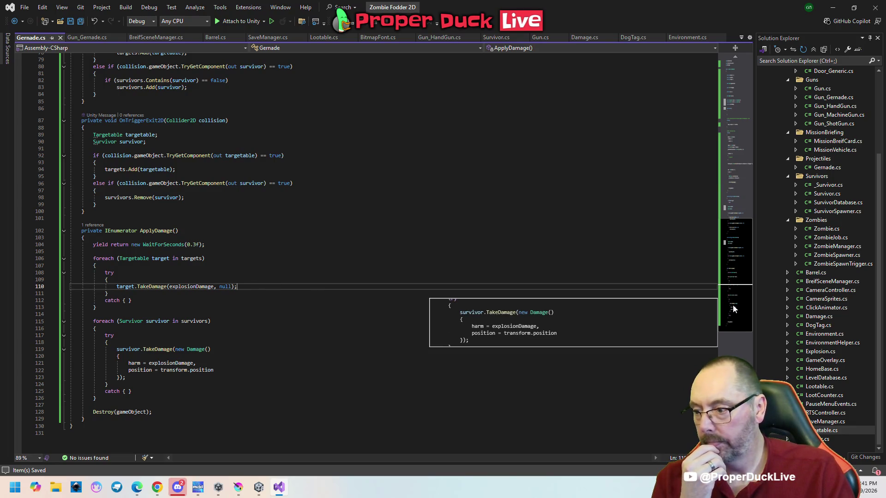
{"action": "left_click", "coordinate": [731, 262]}
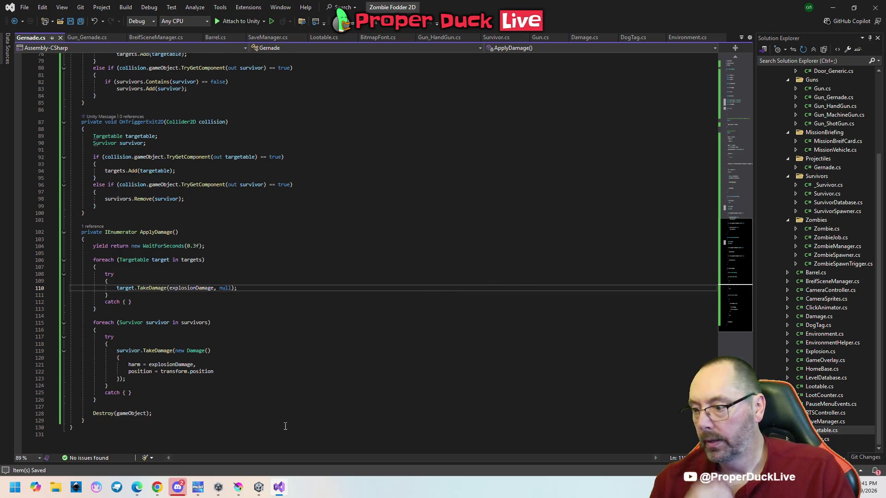
{"action": "left_click", "coordinate": [160, 415]}
{"action": "scroll", "coordinate": [181, 328], "scroll_direction": "up", "scroll_amount": 10}
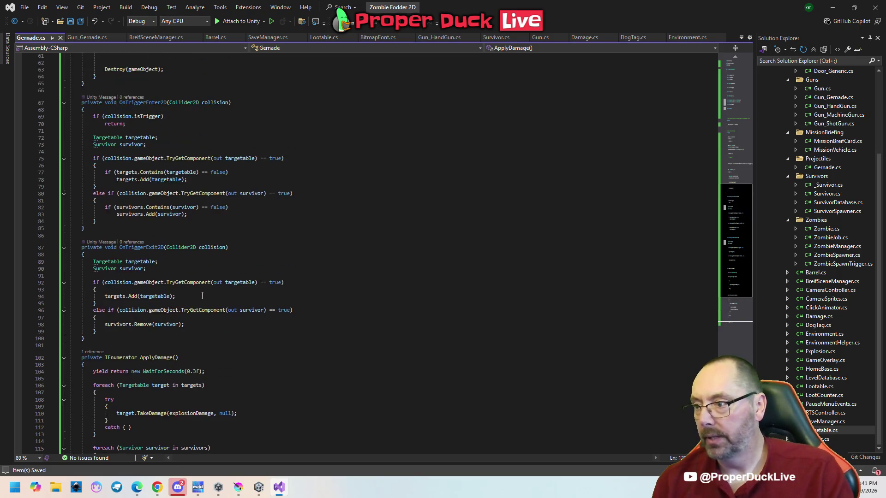
{"action": "scroll", "coordinate": [201, 316], "scroll_direction": "up", "scroll_amount": 2}
{"action": "left_click", "coordinate": [165, 195]}
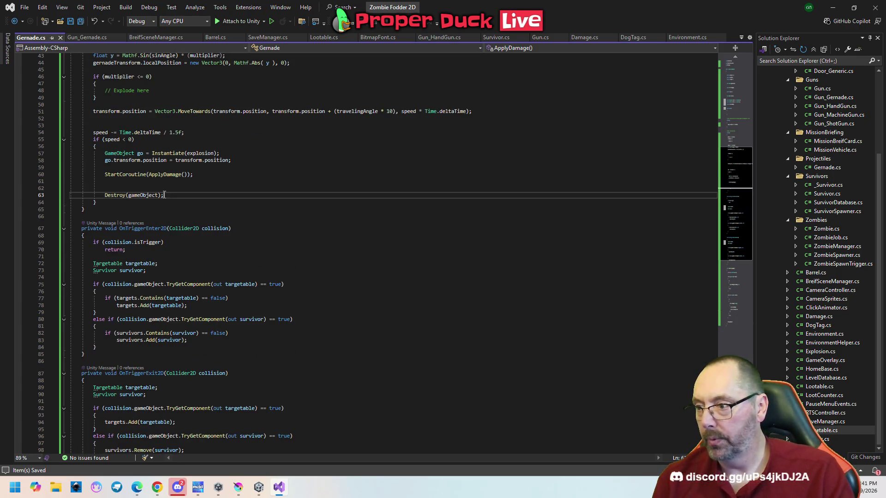
Step: Replace Destroy(gameObject); with gernadeTransform.gameObject.SetActive(false); and save
{"action": "left_click_drag", "start_coordinate": [105, 195], "coordinate": [143, 196]}
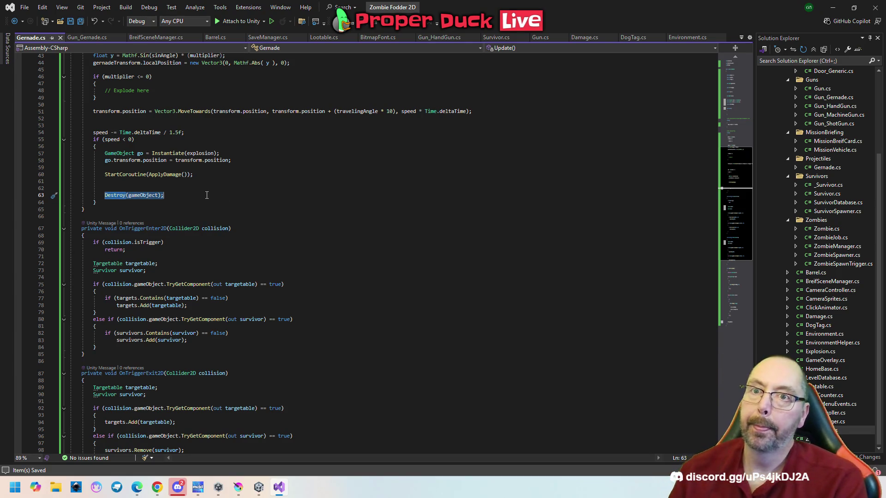
{"action": "type", "text": "s"}
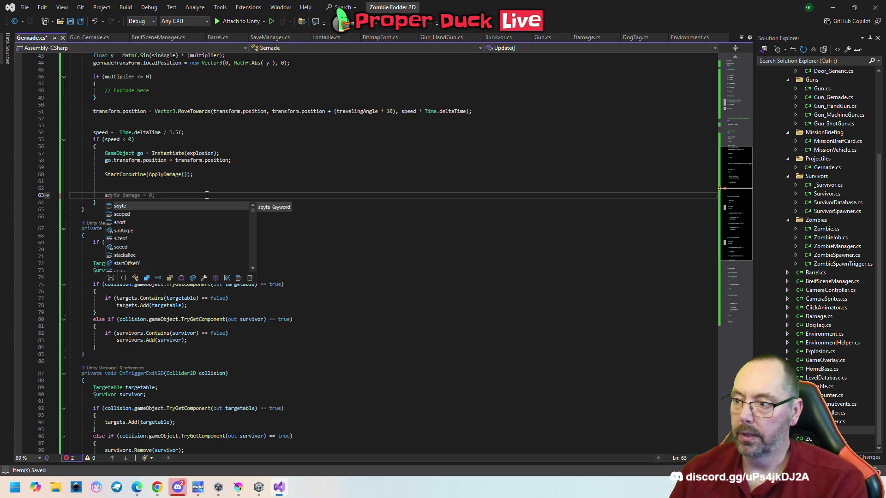
{"action": "type", "text": "prite"}
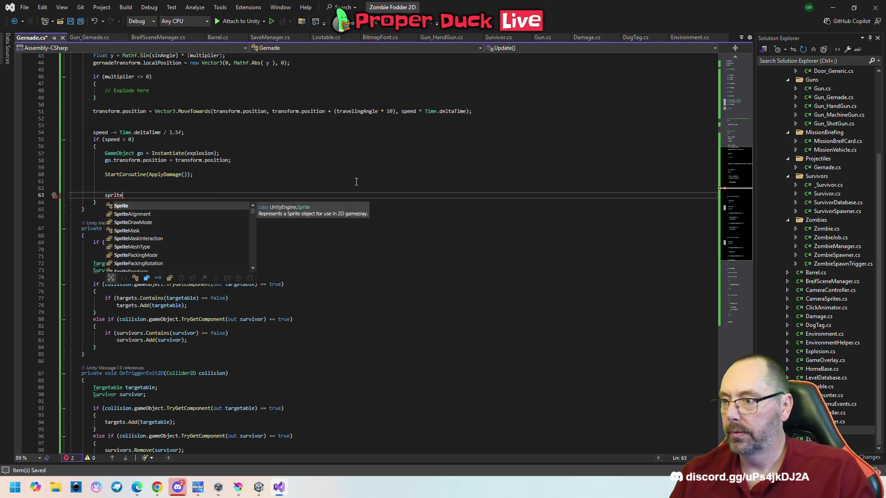
{"action": "scroll", "coordinate": [356, 182], "scroll_direction": "up", "scroll_amount": 10}
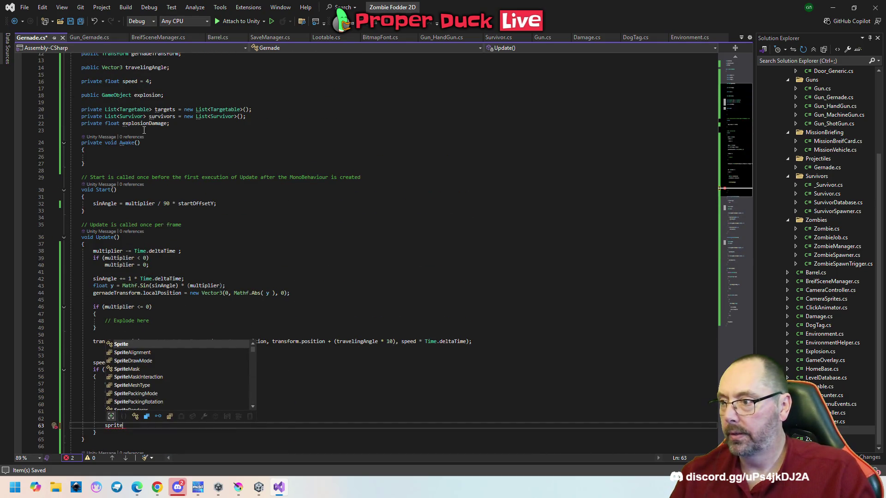
{"action": "scroll", "coordinate": [231, 185], "scroll_direction": "up", "scroll_amount": 2}
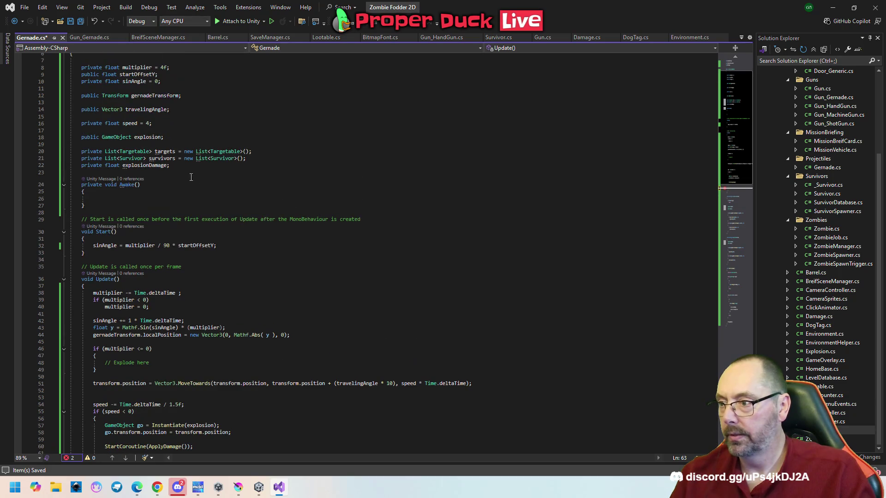
{"action": "double_click", "coordinate": [172, 95]}
{"action": "key", "text": "ctrl+c"}
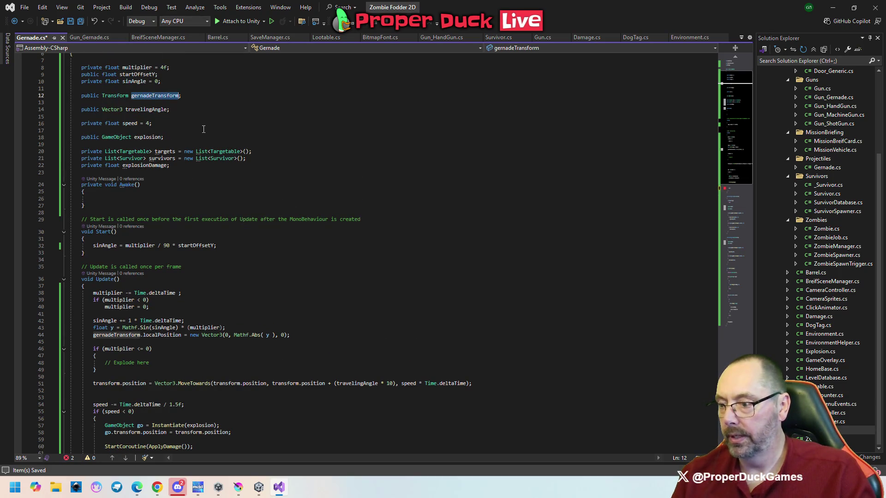
{"action": "scroll", "coordinate": [241, 260], "scroll_direction": "down", "scroll_amount": 7}
{"action": "double_click", "coordinate": [113, 321]}
{"action": "key", "text": "ctrl+v"}
{"action": "type", "text": "."}
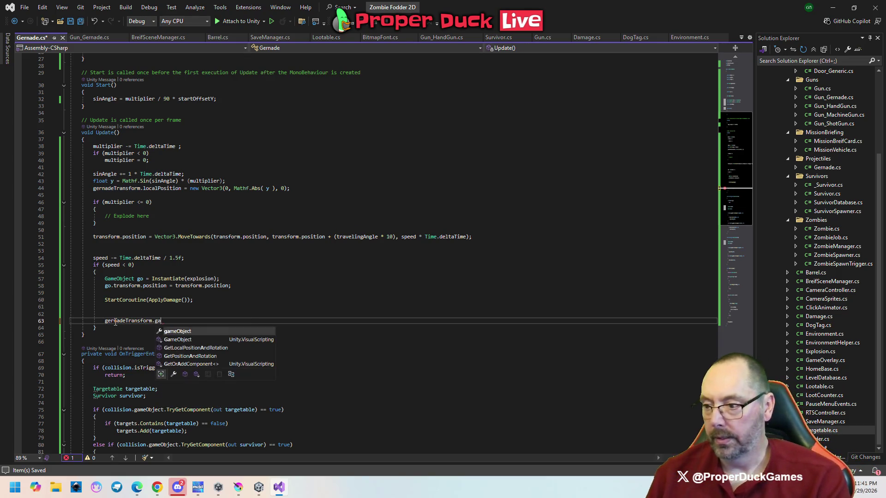
{"action": "type", "text": "set"}
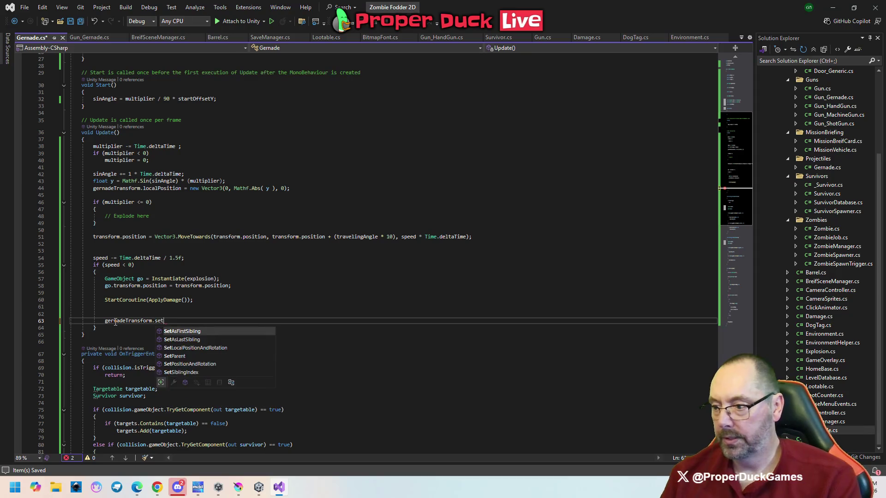
{"action": "key", "text": "BackSpace"}
{"action": "key", "text": "BackSpace"}
{"action": "key", "text": "BackSpace"}
{"action": "type", "text": "gam"}
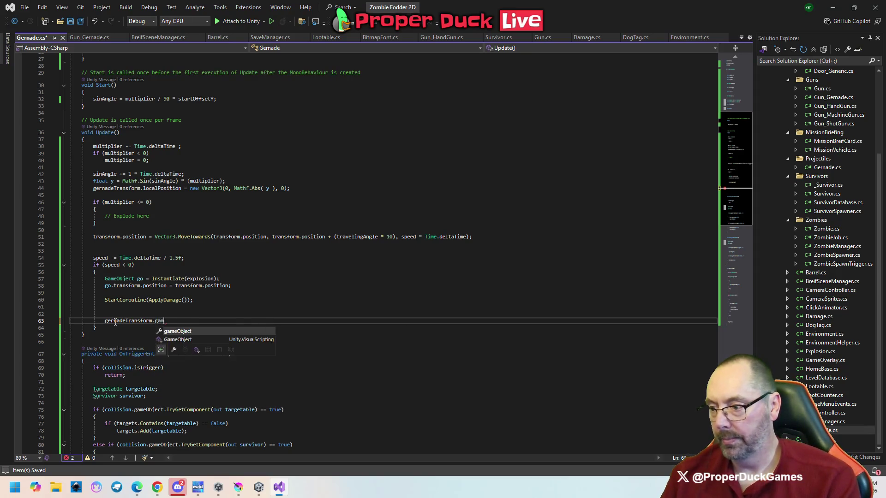
{"action": "key", "text": "Tab"}
{"action": "key", "text": "ctrl+s"}
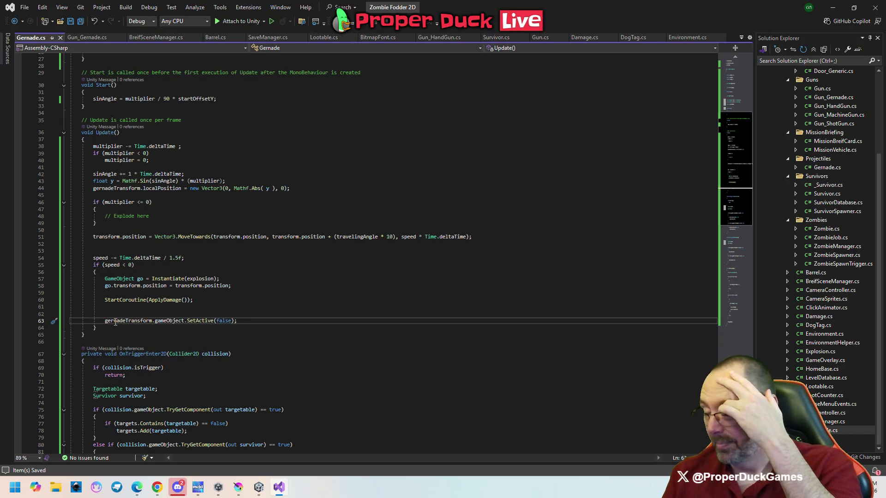
Step: Add GetComponent<SpriteRenderer>().enabled = false; on the next line and save the script
{"action": "key", "text": "Return"}
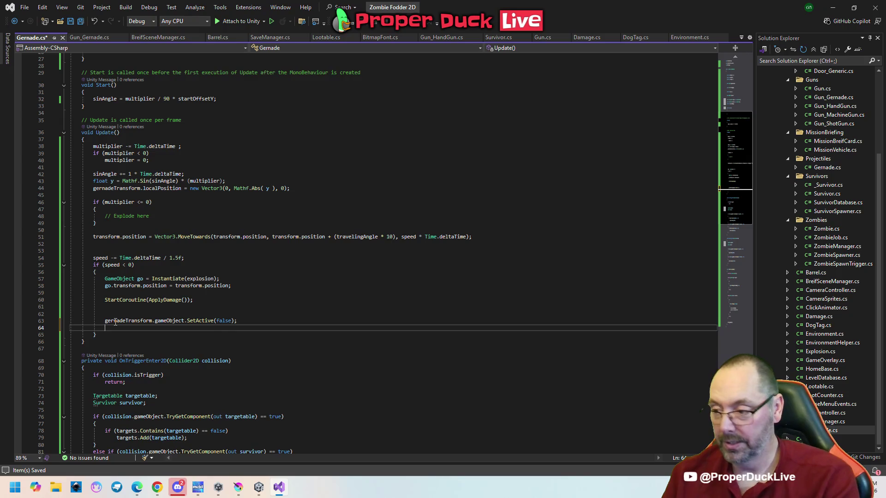
{"action": "type", "text": "getCom"}
{"action": "key", "text": "Tab"}
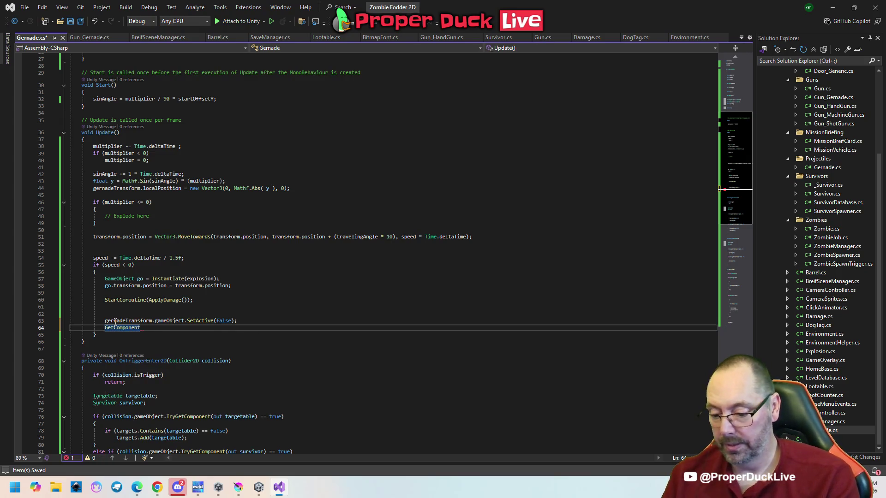
{"action": "type", "text": "<srp>"}
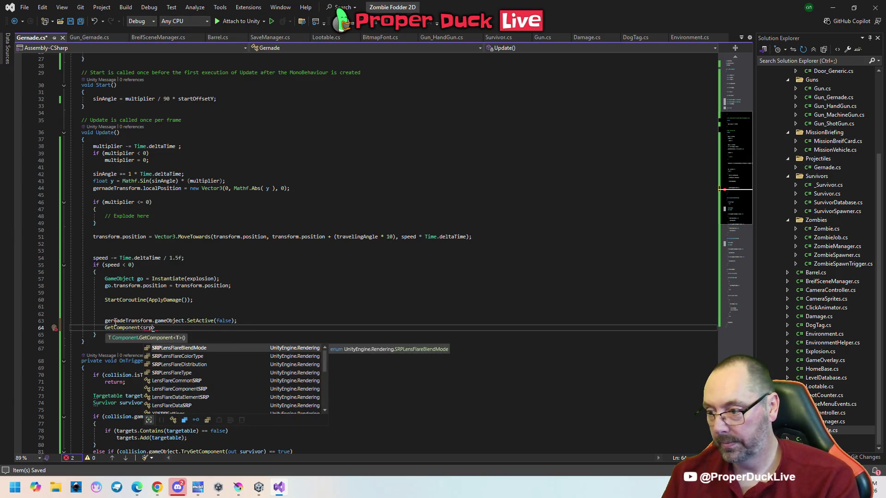
{"action": "key", "text": "BackSpace"}
{"action": "key", "text": "BackSpace"}
{"action": "type", "text": "prite"}
{"action": "key", "text": "Tab"}
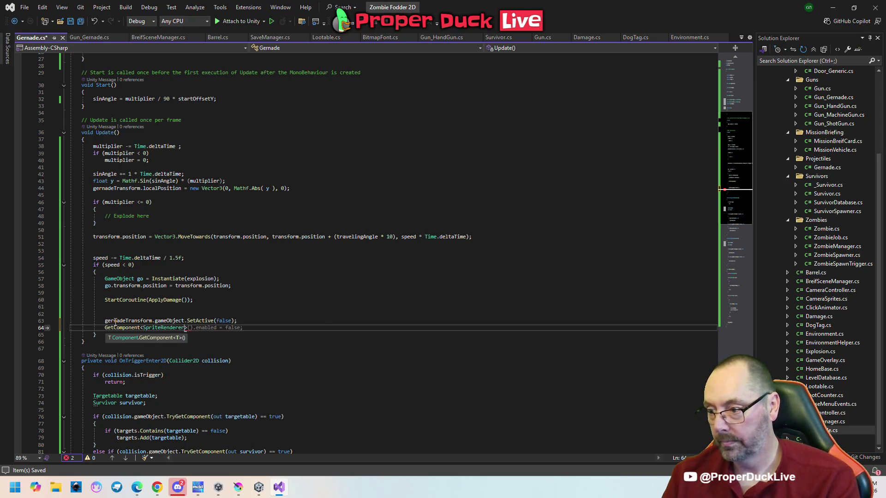
{"action": "key", "text": "Tab"}
{"action": "key", "text": "ctrl+s"}
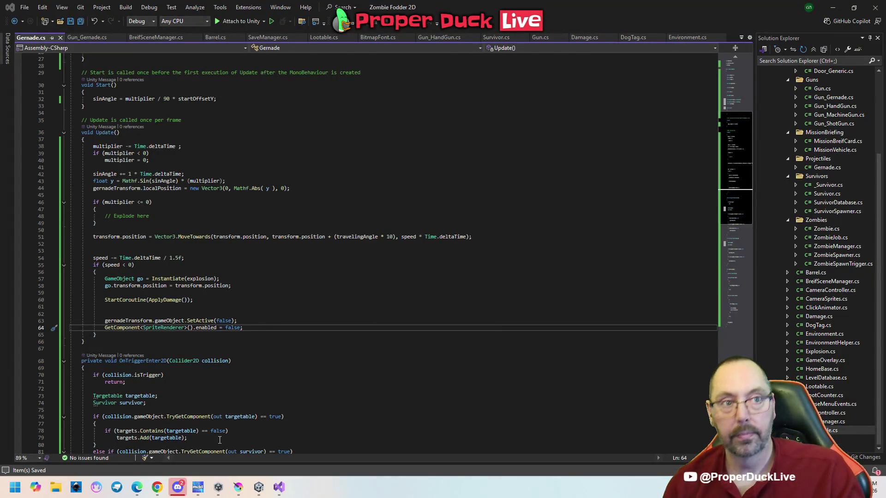
{"action": "key", "text": "alt+Tab"}
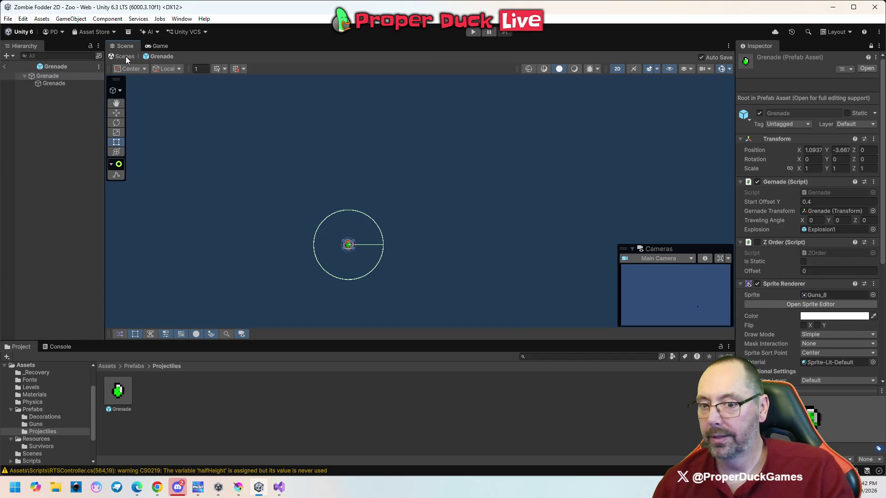
Step: Tick Is Trigger on the Grenade prefab's Circle Collider 2D and enter Play mode
{"action": "scroll", "coordinate": [806, 344], "scroll_direction": "down", "scroll_amount": 8}
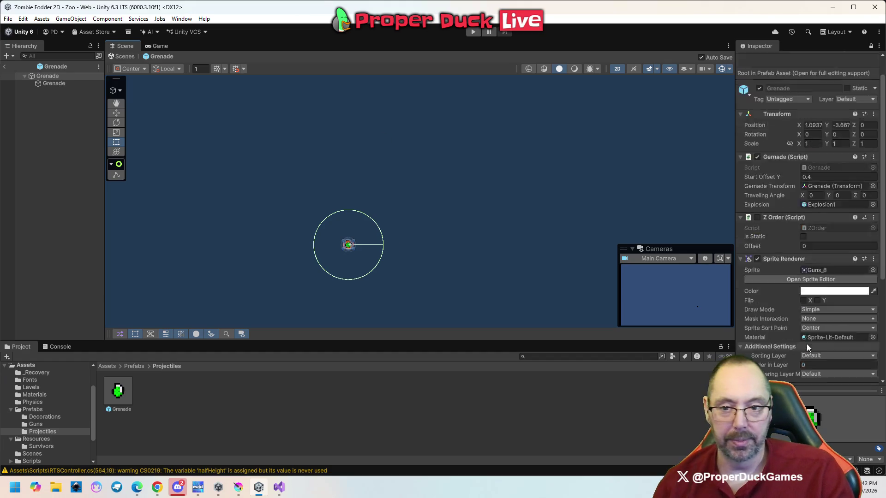
{"action": "left_click", "coordinate": [807, 275]}
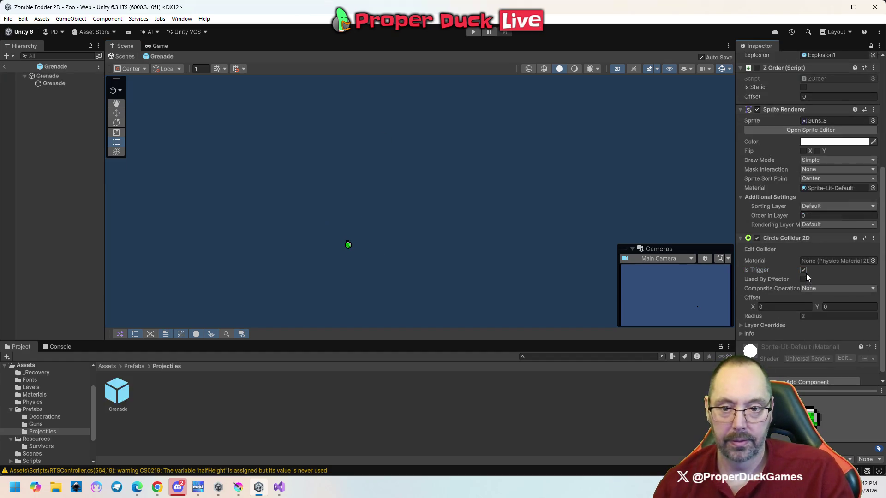
{"action": "left_click", "coordinate": [473, 32]}
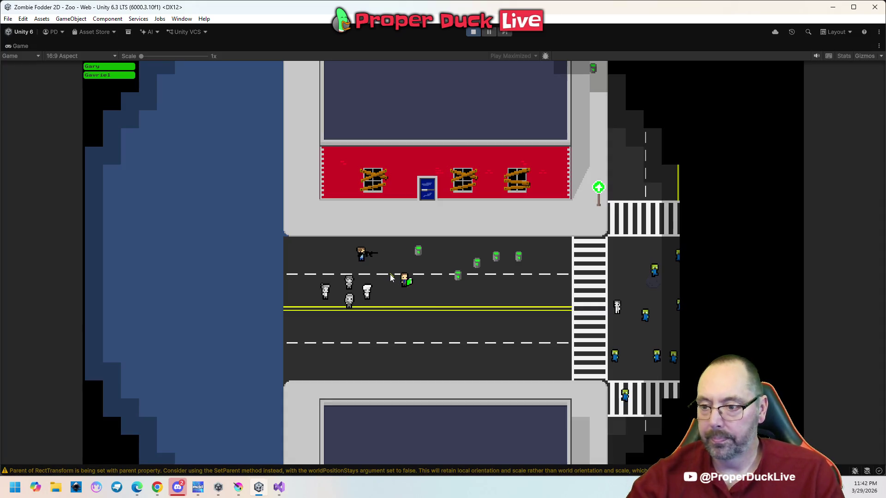
Step: Send a survivor across the street into the zombie crowd, then pause and stop Play mode
{"action": "left_click", "coordinate": [404, 281]}
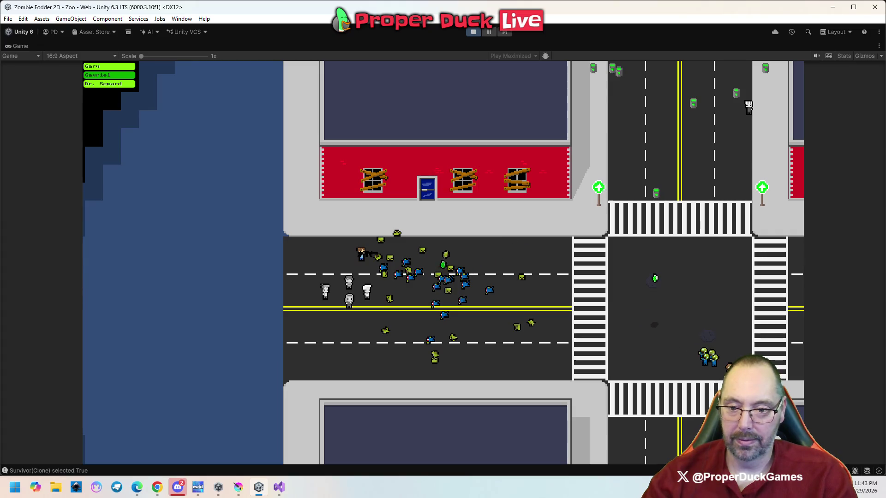
{"action": "left_click", "coordinate": [737, 336]}
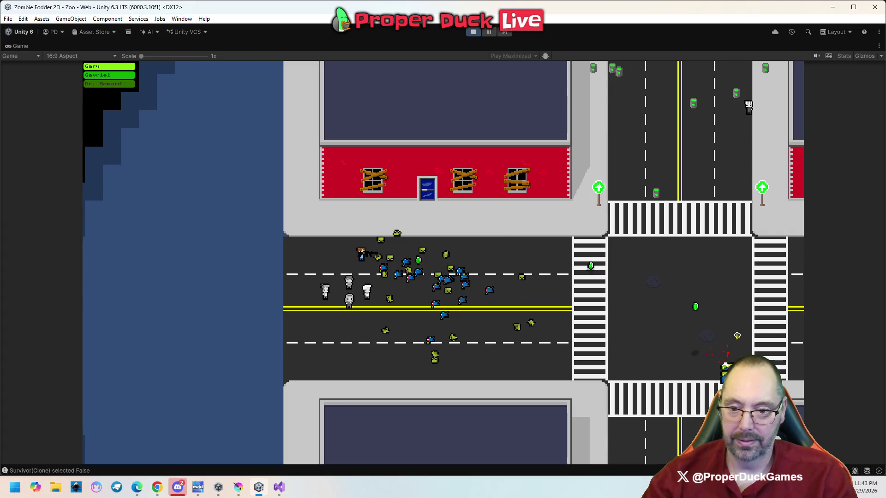
{"action": "right_click", "coordinate": [561, 242]}
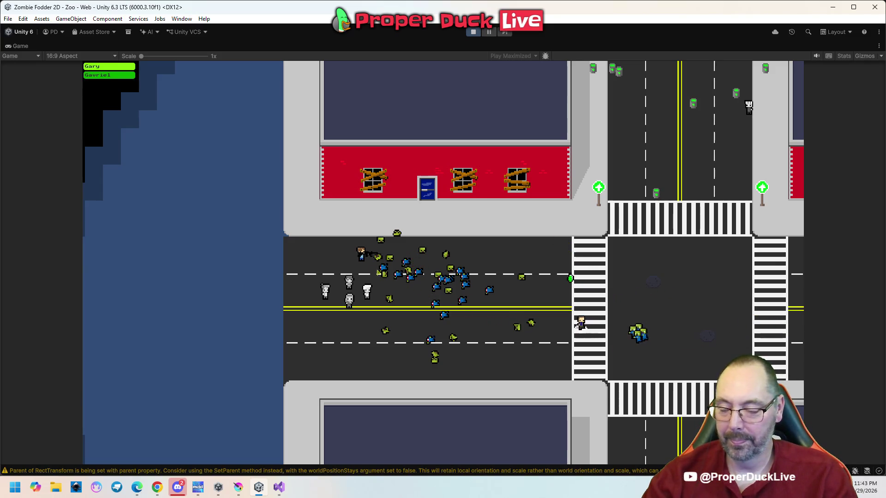
{"action": "right_click", "coordinate": [309, 282]}
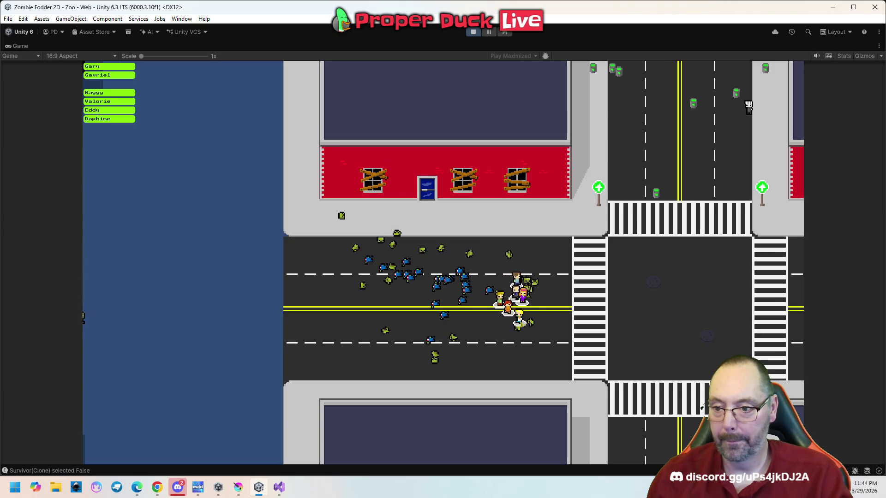
{"action": "key", "text": "Escape"}
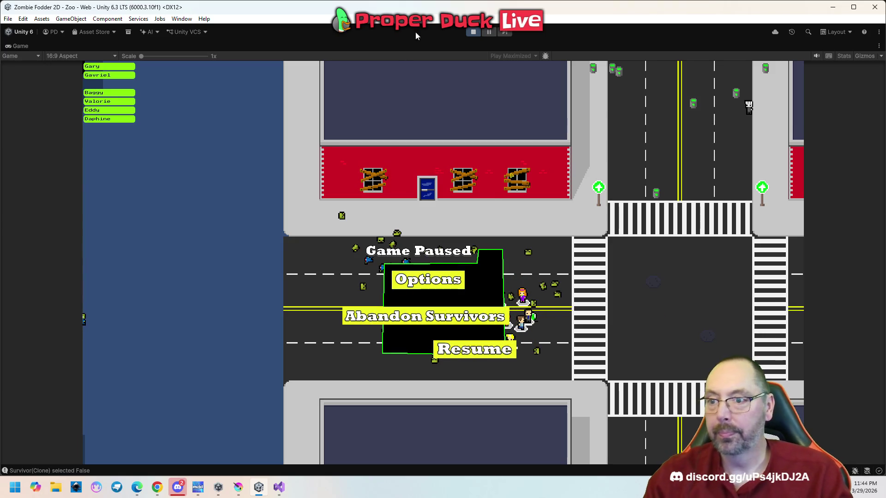
{"action": "left_click", "coordinate": [472, 32]}
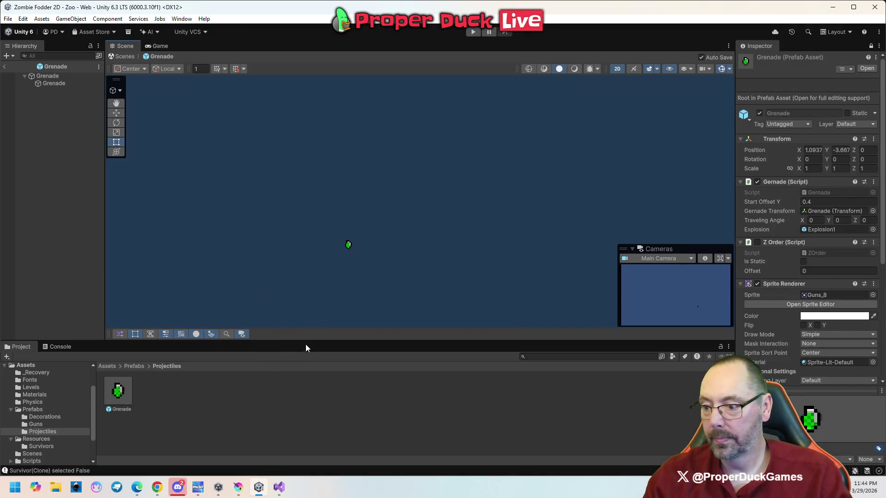
Step: Enlarge the Scene view, then save Gernade.cs in Visual Studio and bring up Gun_Gernade.cs
{"action": "left_click_drag", "start_coordinate": [306, 344], "coordinate": [305, 353]}
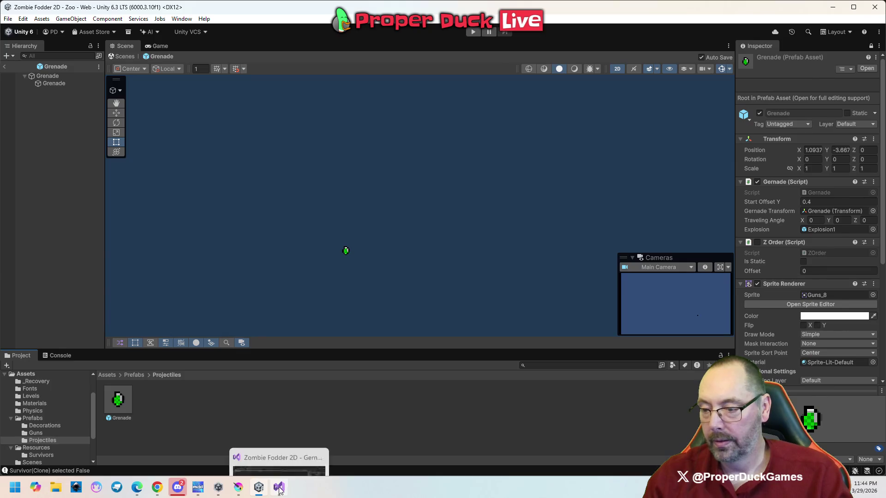
{"action": "left_click", "coordinate": [278, 487]}
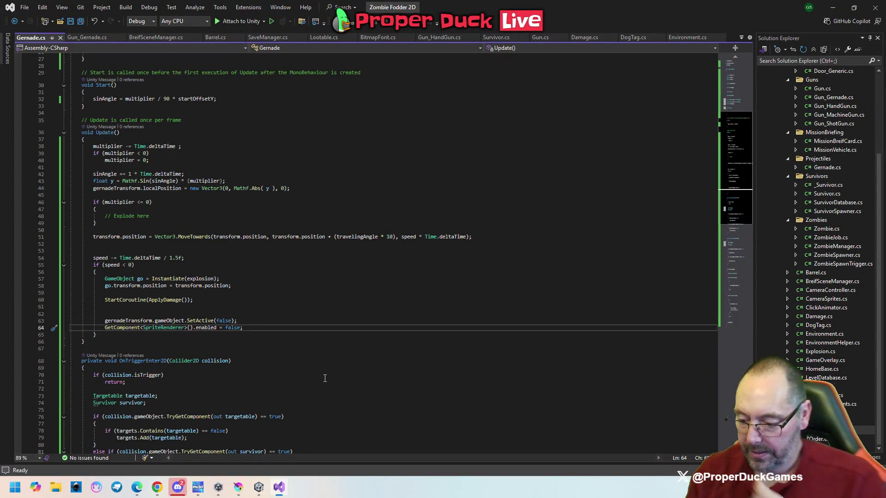
{"action": "key", "text": "ctrl+s"}
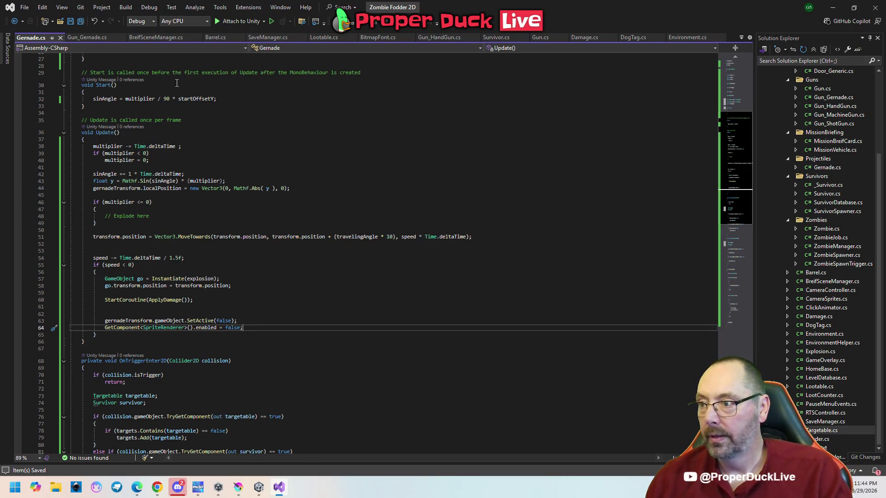
{"action": "left_click", "coordinate": [98, 40]}
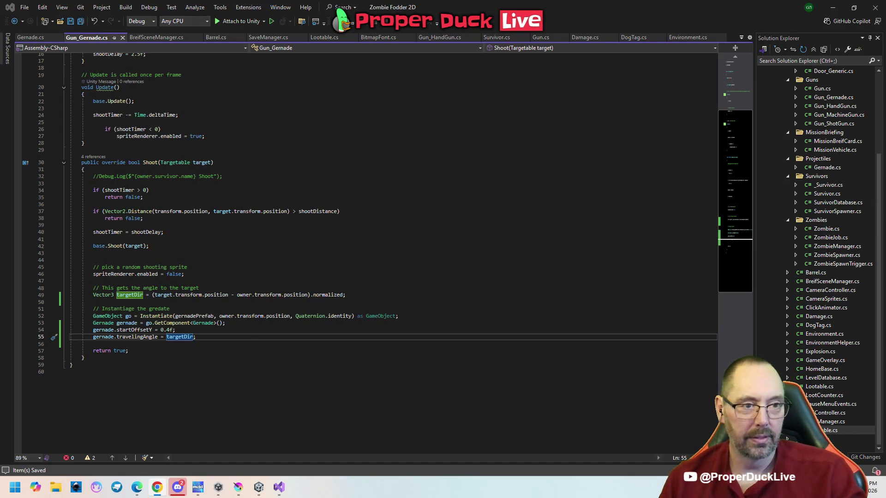
Step: Bring the Syndicate Wars Google search results to the front
{"action": "key", "text": "alt+Tab"}
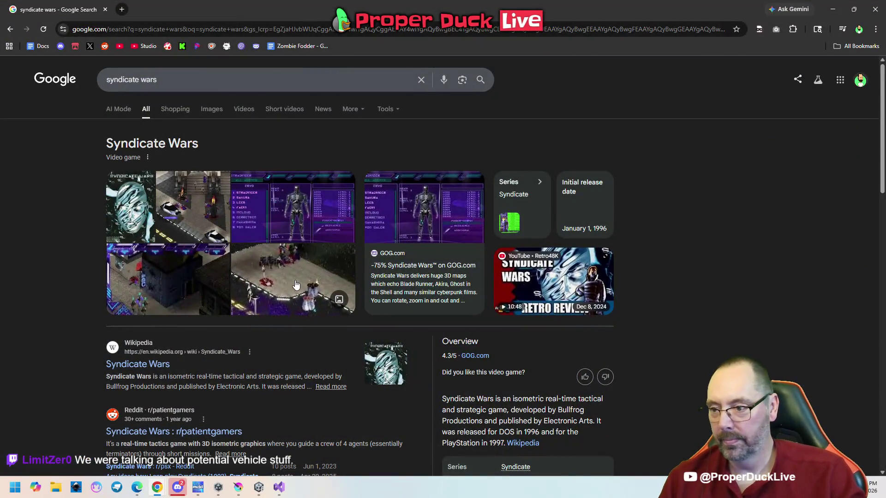
Step: Preview the Syndicate Wars isometric screenshot, gameplay video and play-online image
{"action": "left_click", "coordinate": [295, 284]}
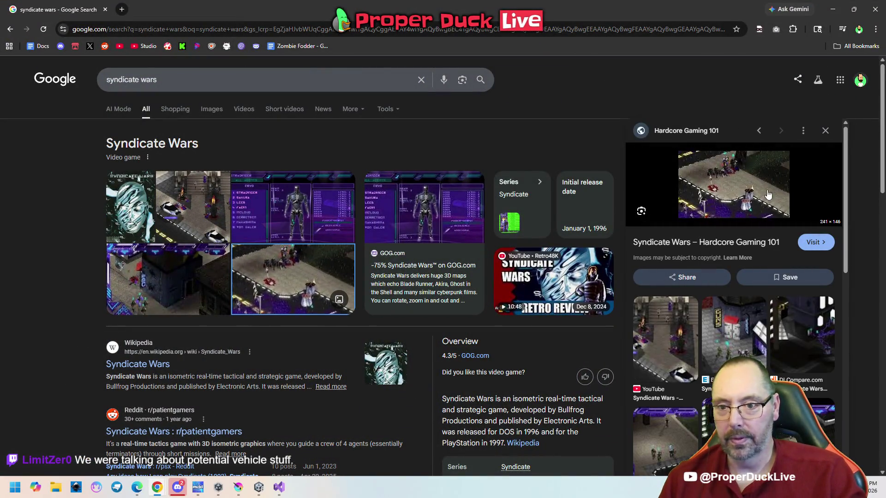
{"action": "left_click", "coordinate": [674, 325]}
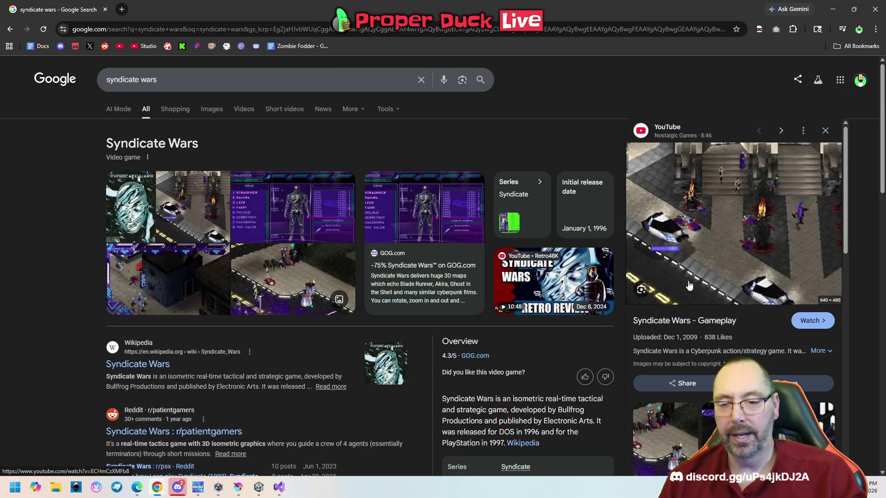
{"action": "left_click", "coordinate": [694, 415]}
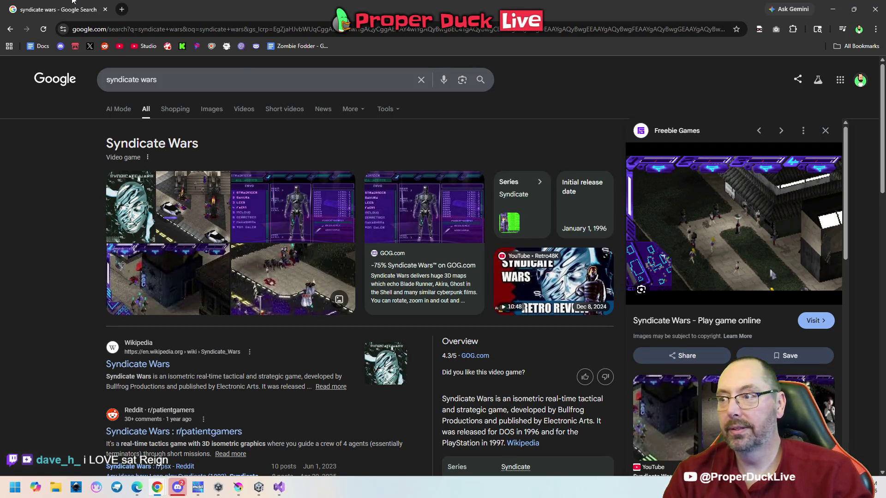
{"action": "key", "text": "alt+Tab"}
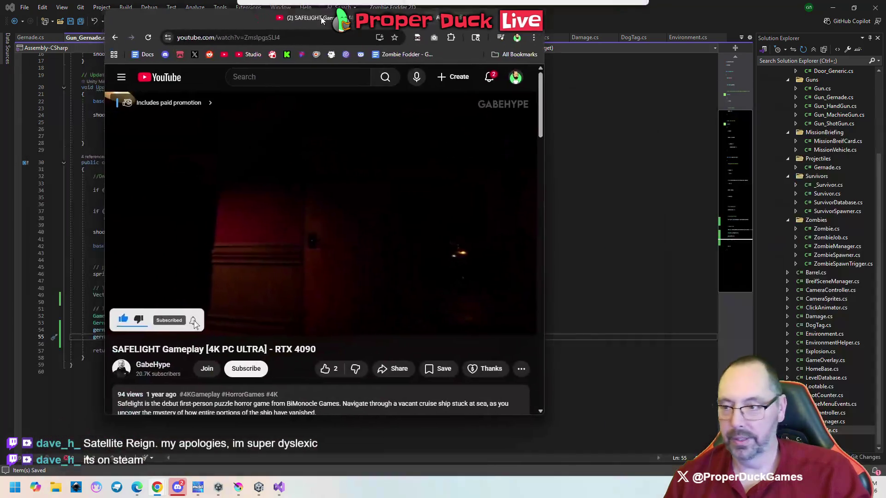
Step: Maximize the YouTube window and search for 'satellite reign game'
{"action": "left_click_drag", "start_coordinate": [868, 258], "coordinate": [472, 51]}
{"action": "left_click", "coordinate": [549, 31]}
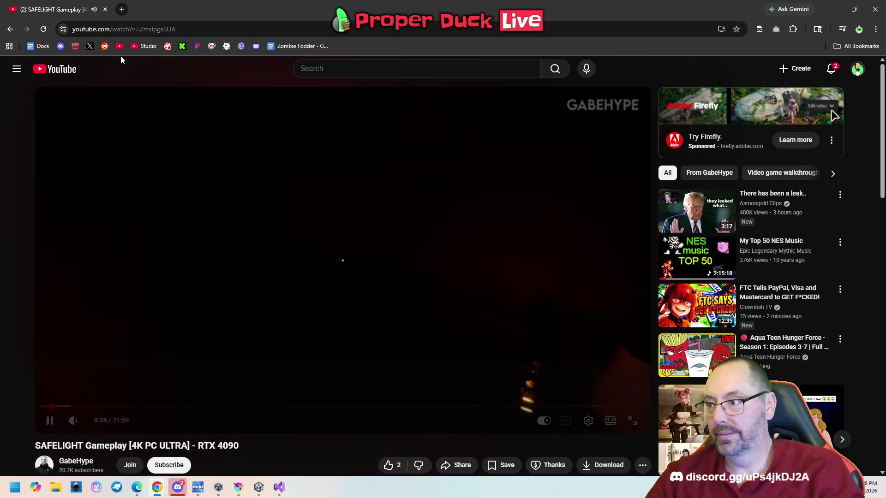
{"action": "left_click", "coordinate": [328, 73]}
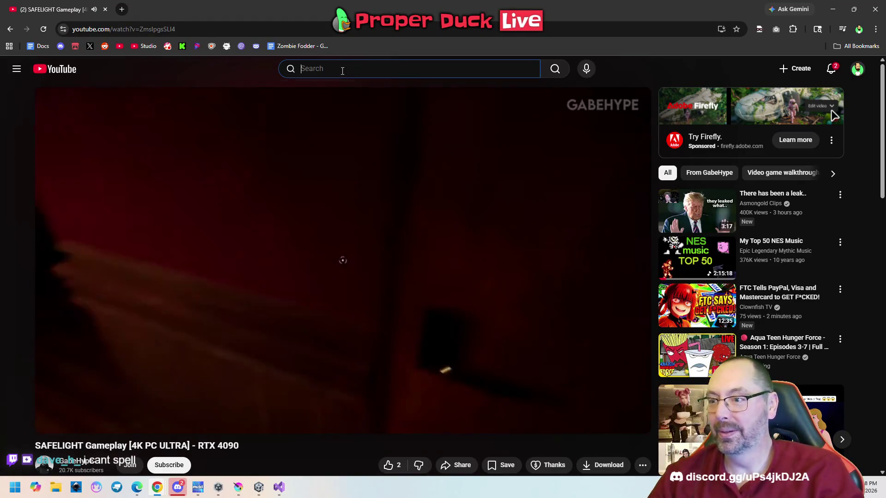
{"action": "type", "text": "sa"}
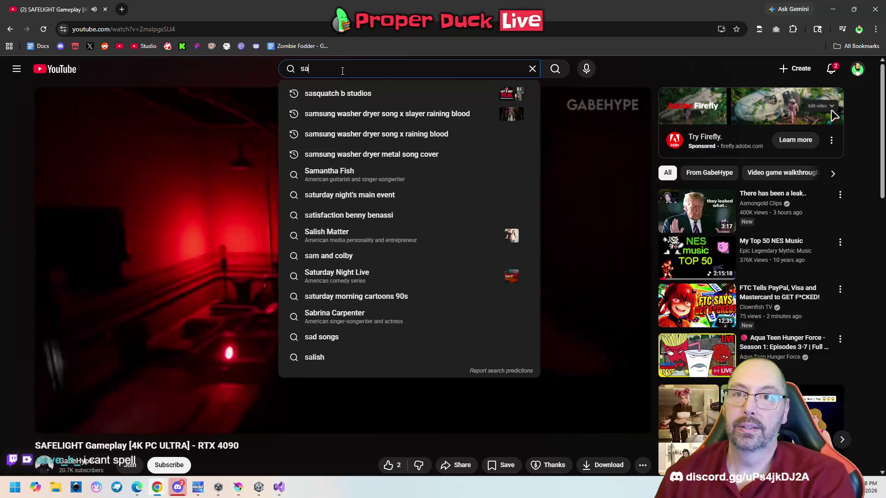
{"action": "type", "text": "tellite reign game"}
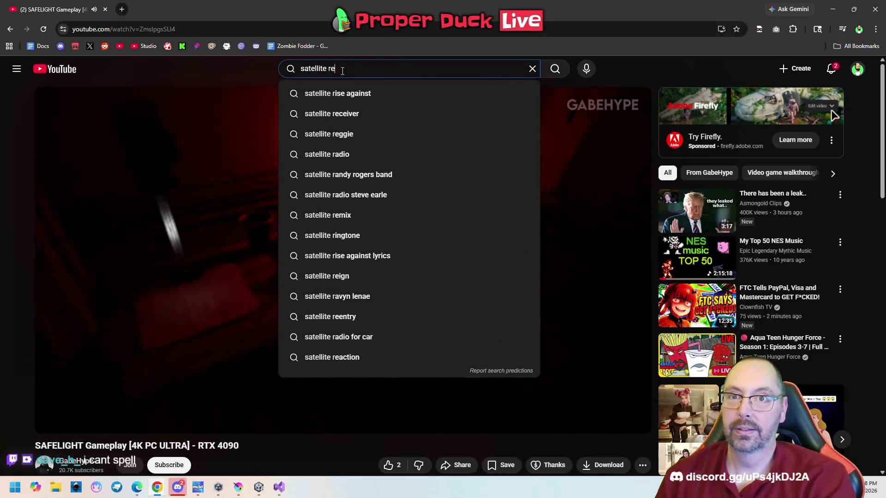
{"action": "key", "text": "Return"}
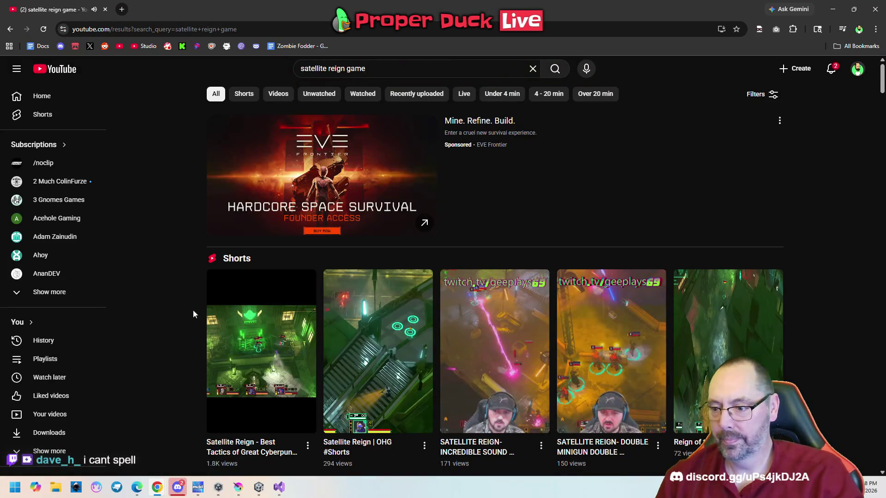
Step: Watch the first Satellite Reign short and the Double Minigun short
{"action": "left_click", "coordinate": [226, 354]}
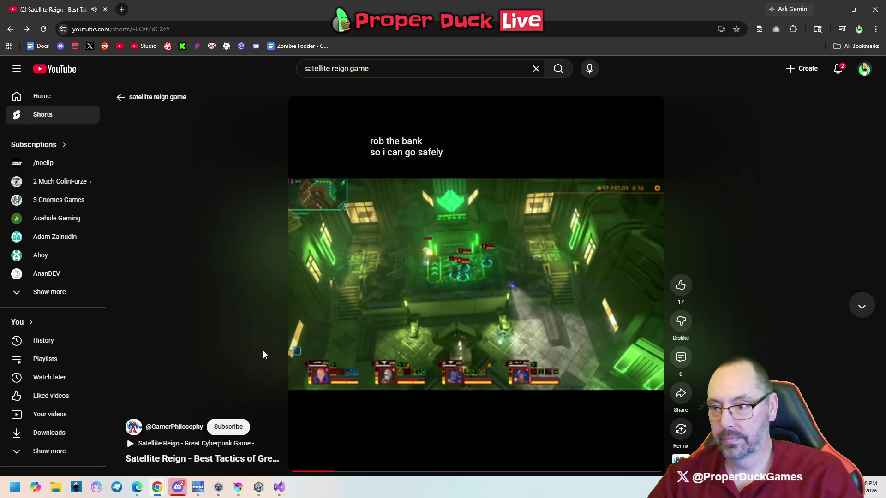
{"action": "key", "text": "alt+Left"}
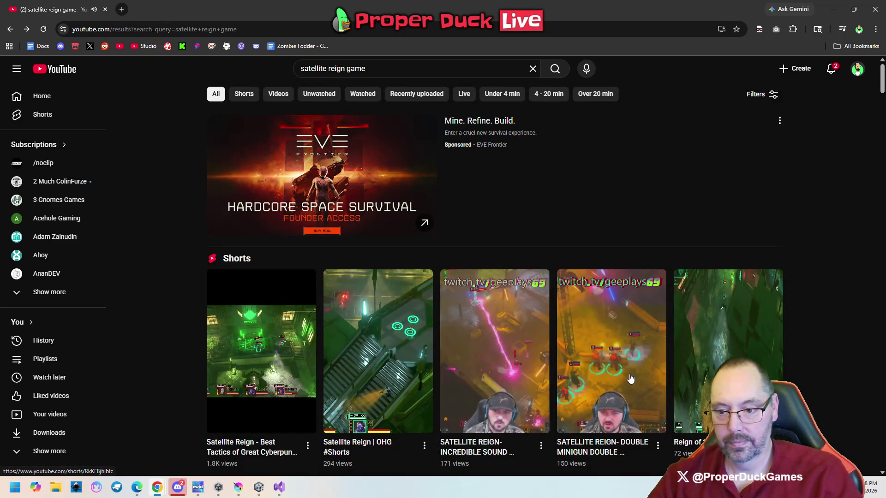
{"action": "left_click", "coordinate": [630, 378]}
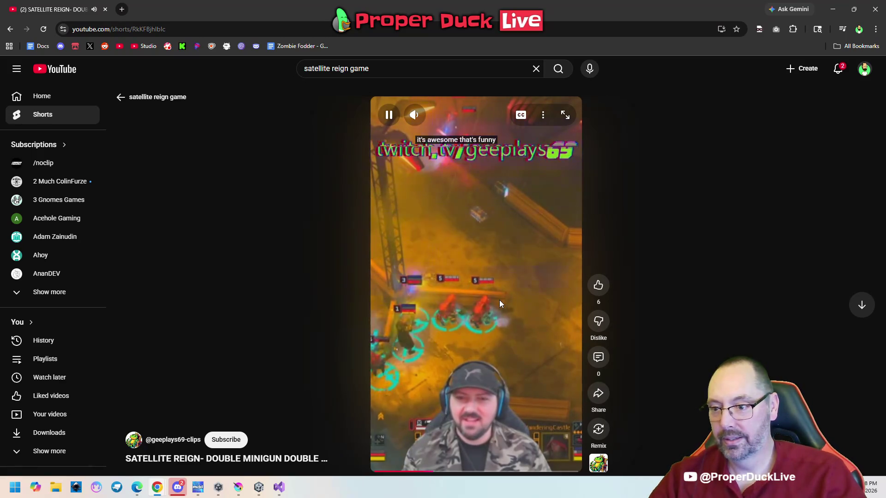
{"action": "key", "text": "alt+Left"}
Step: Watch the Satellite Reign Launch Trailer, then close the browser
{"action": "scroll", "coordinate": [605, 326], "scroll_direction": "down", "scroll_amount": 7}
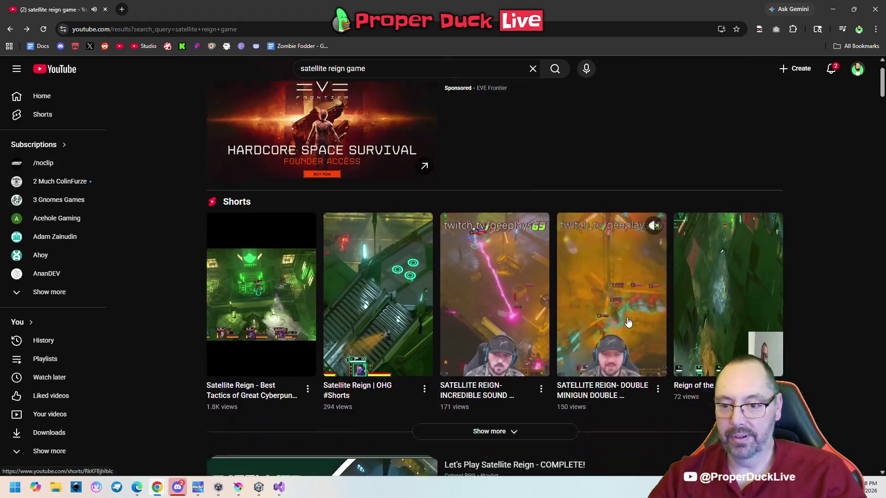
{"action": "scroll", "coordinate": [606, 325], "scroll_direction": "down", "scroll_amount": 7}
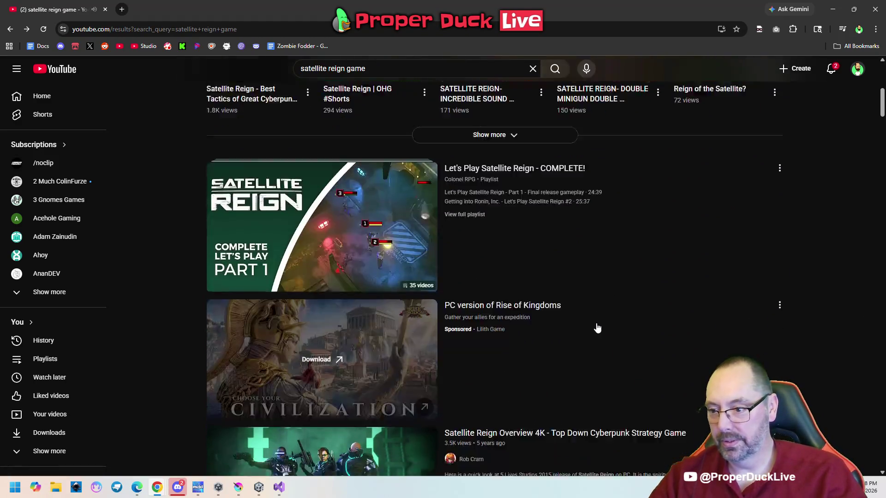
{"action": "mouse_move", "coordinate": [597, 327]}
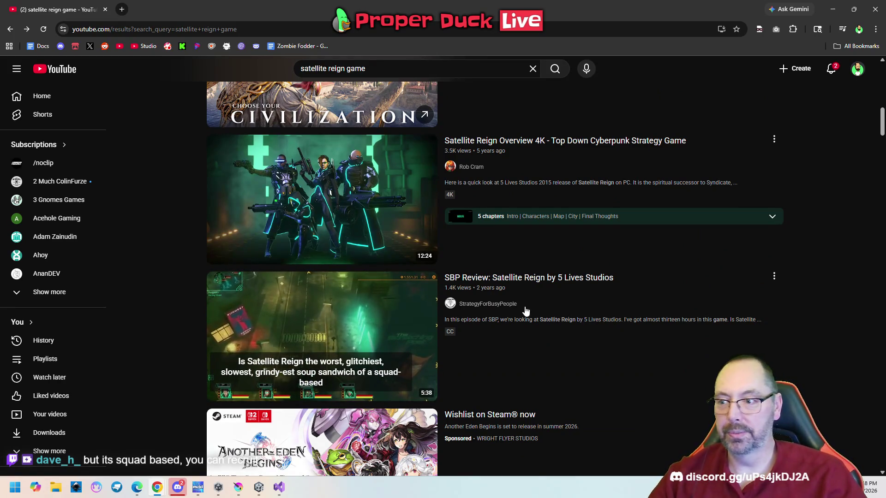
{"action": "scroll", "coordinate": [505, 329], "scroll_direction": "down", "scroll_amount": 8}
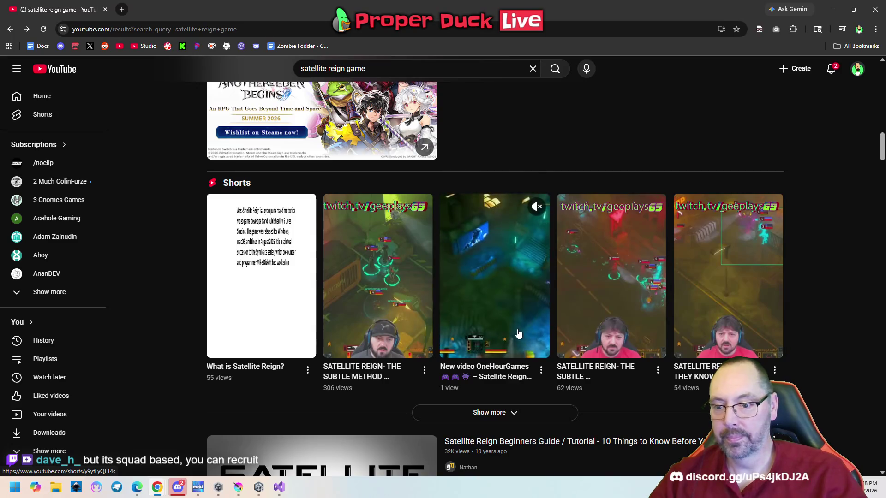
{"action": "scroll", "coordinate": [519, 334], "scroll_direction": "down", "scroll_amount": 10}
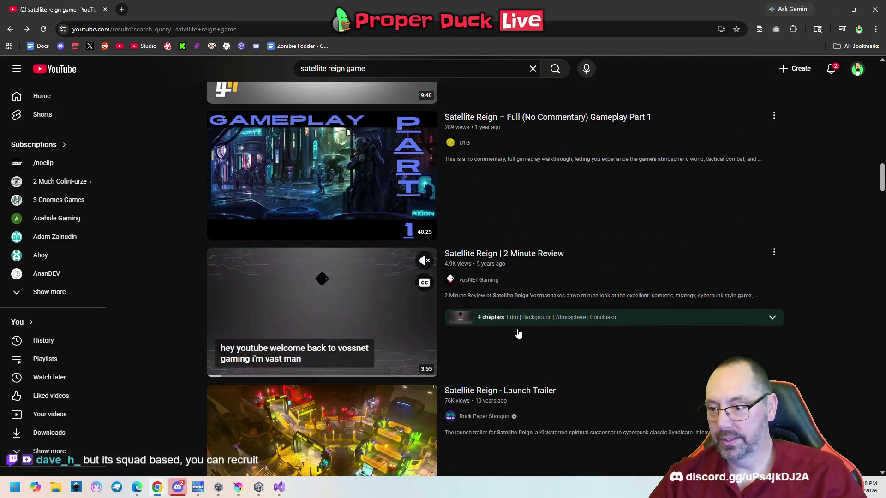
{"action": "scroll", "coordinate": [517, 335], "scroll_direction": "down", "scroll_amount": 3}
{"action": "left_click", "coordinate": [362, 316]}
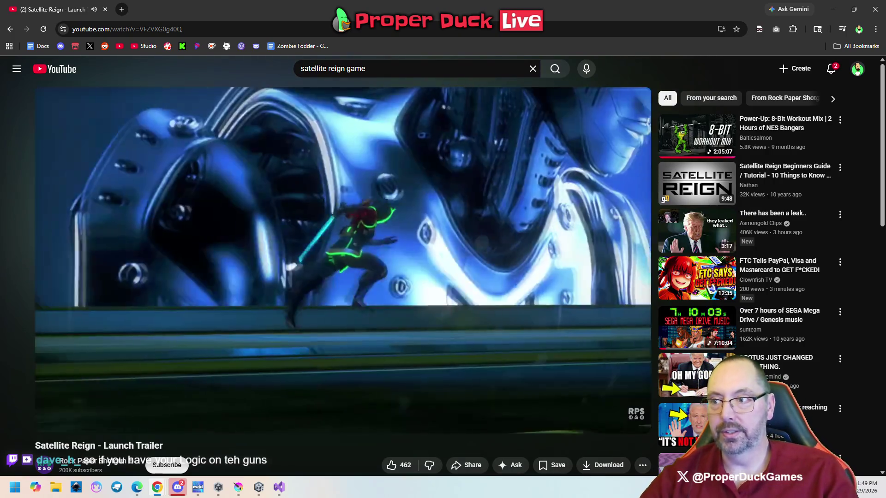
{"action": "left_click", "coordinate": [873, 11]}
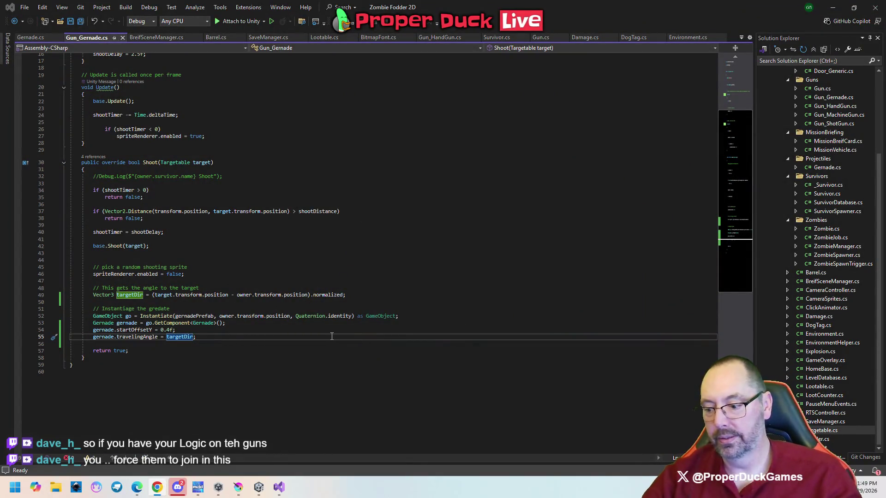
Step: Check the debug-log and early-return lines in Shoot, select MissionBreifCard.cs, and return to Unity
{"action": "left_click", "coordinate": [304, 327]}
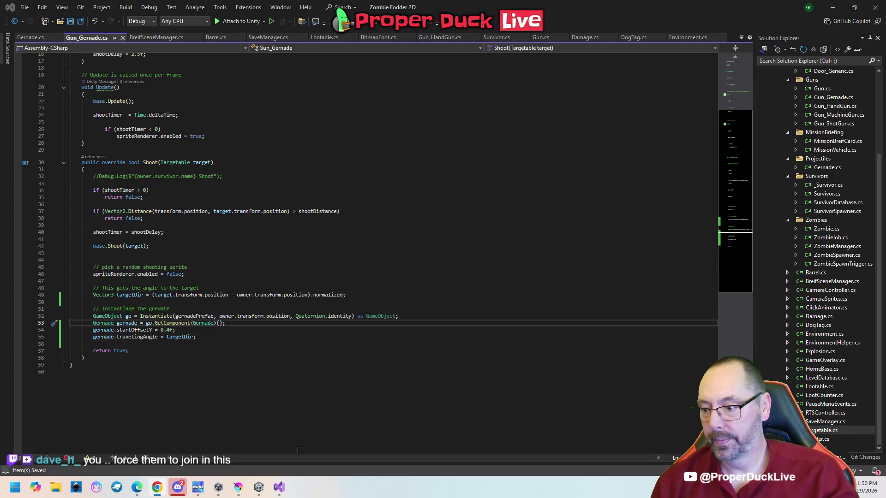
{"action": "left_click", "coordinate": [480, 177]}
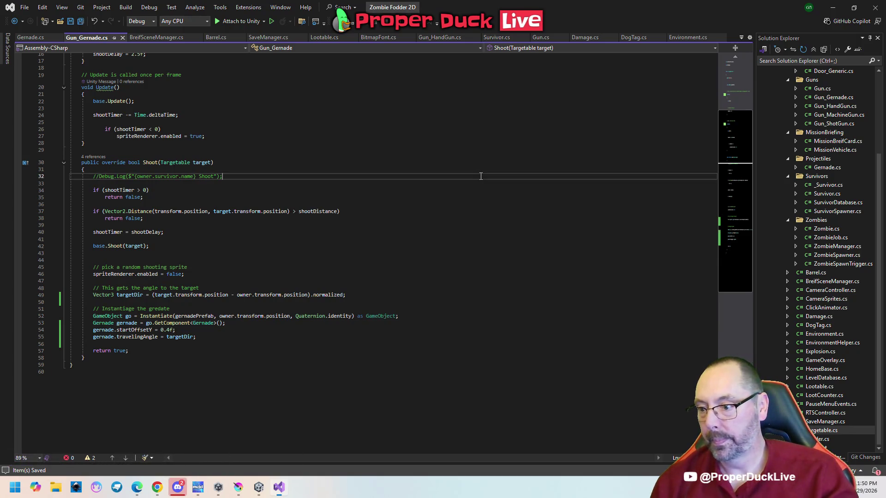
{"action": "scroll", "coordinate": [481, 186], "scroll_direction": "down", "scroll_amount": 1}
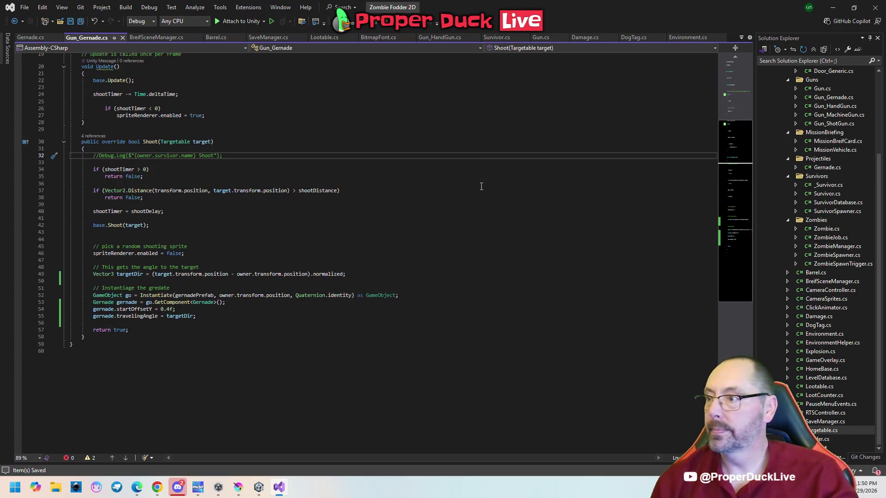
{"action": "mouse_move", "coordinate": [261, 490]}
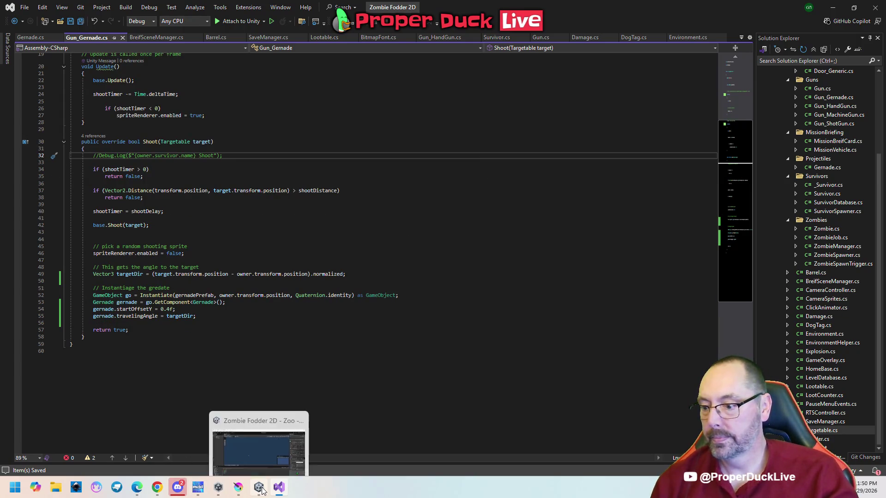
{"action": "key", "text": "Down"}
{"action": "key", "text": "Down"}
{"action": "key", "text": "Down"}
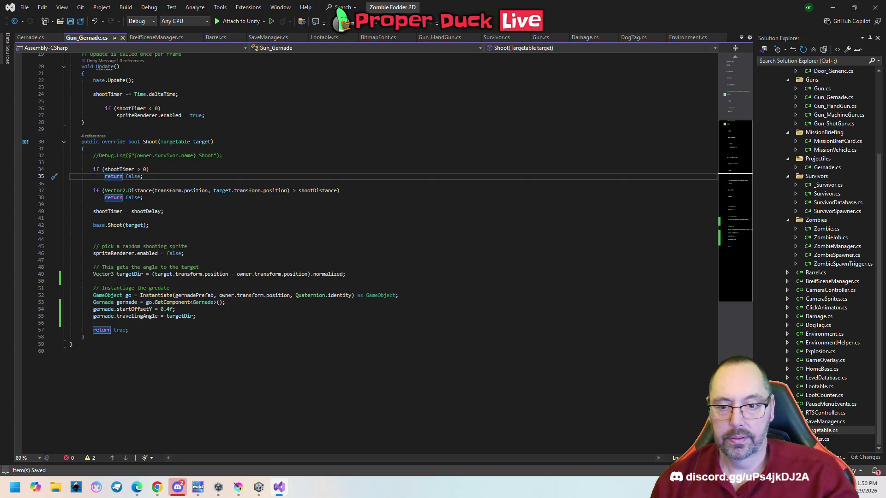
{"action": "left_click", "coordinate": [826, 144]}
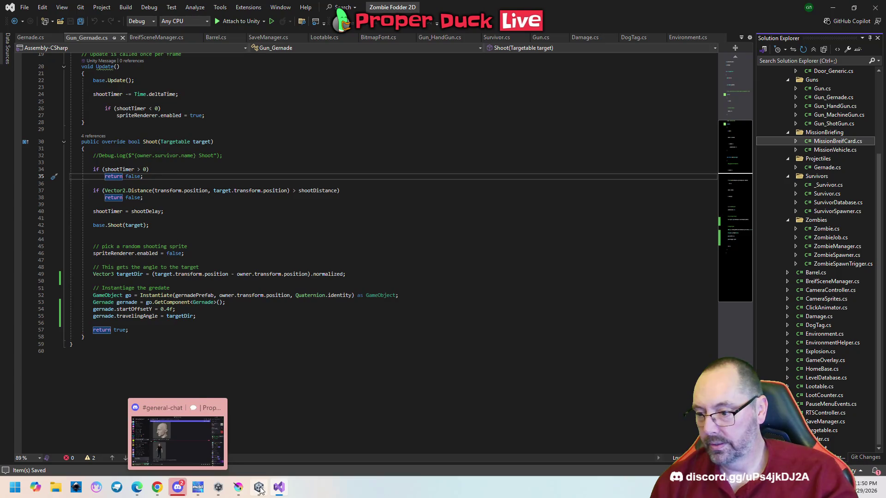
{"action": "left_click", "coordinate": [249, 433]}
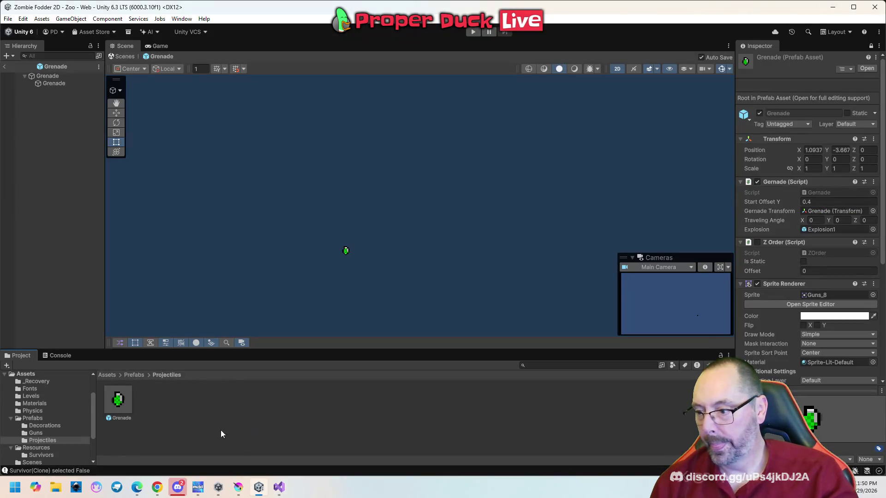
Step: Open the HomeBase scene from Assets/Scenes and select a survivor sprite at the base
{"action": "left_click", "coordinate": [134, 374]}
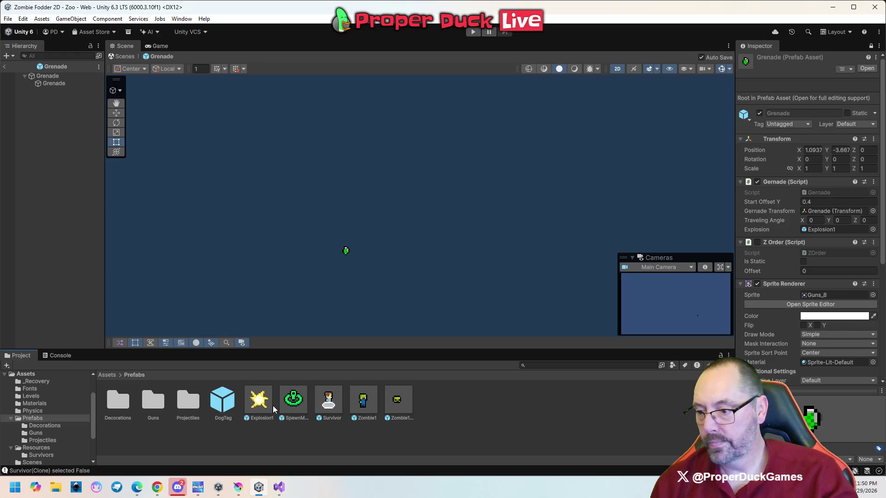
{"action": "left_click", "coordinate": [105, 375]}
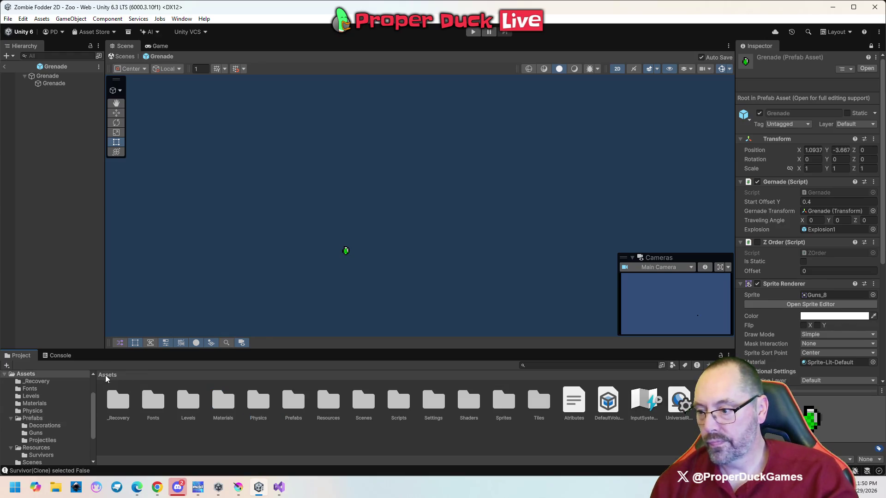
{"action": "double_click", "coordinate": [360, 406]}
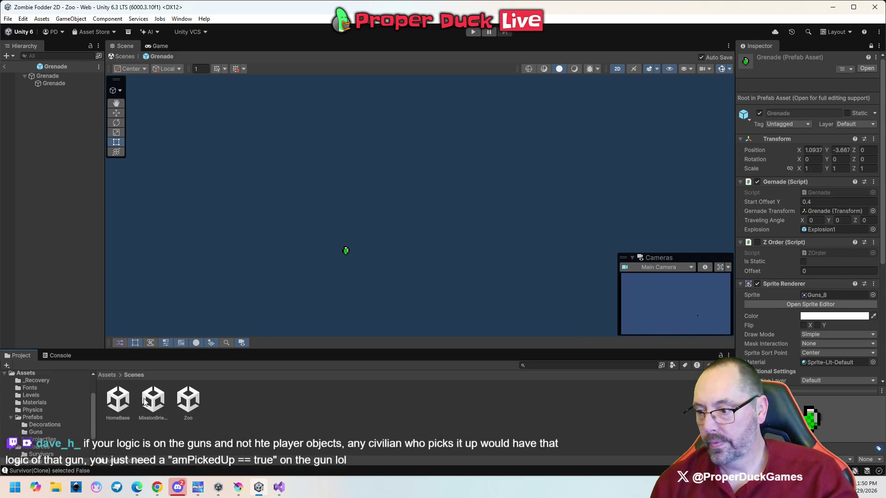
{"action": "double_click", "coordinate": [116, 404]}
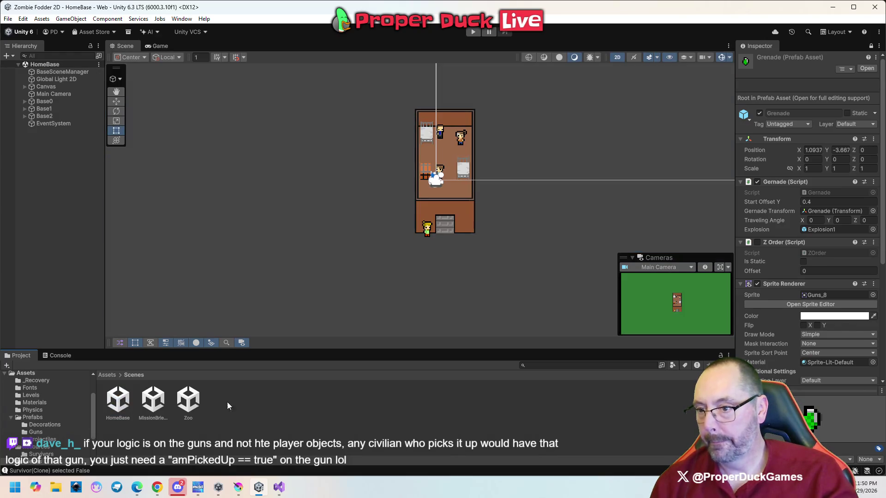
{"action": "left_click", "coordinate": [427, 230]}
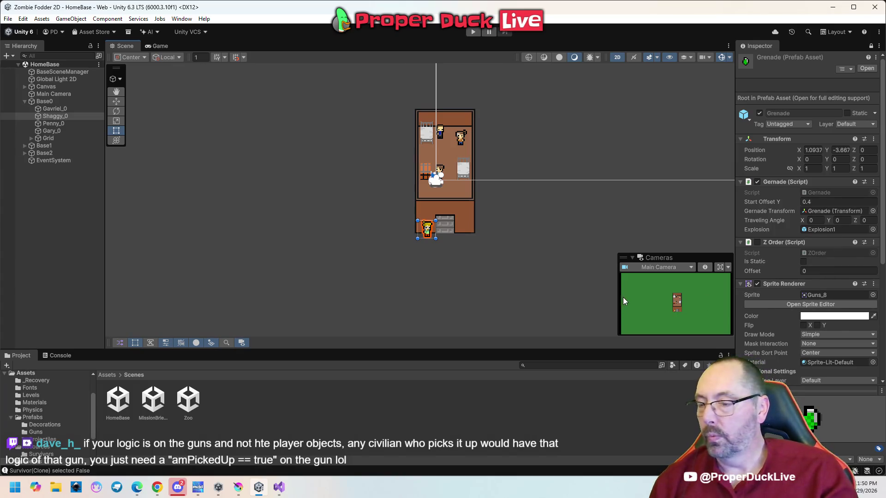
{"action": "left_click_drag", "start_coordinate": [524, 191], "coordinate": [551, 202]}
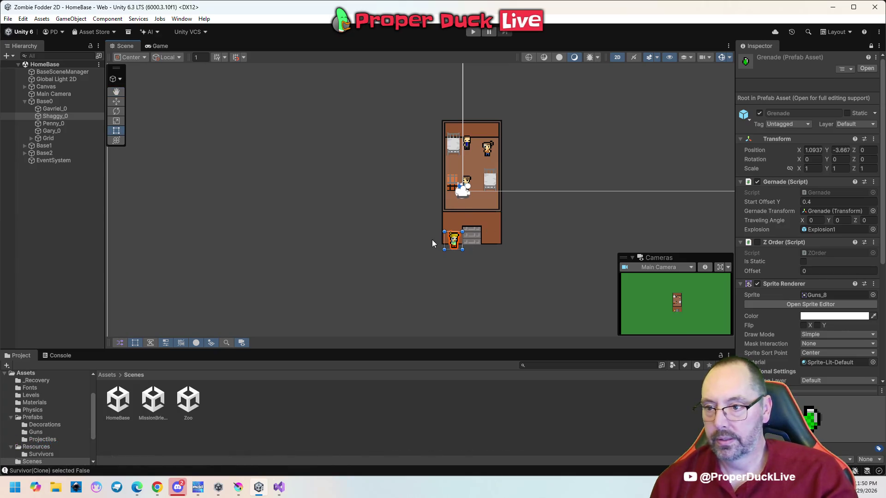
{"action": "left_click", "coordinate": [481, 139]}
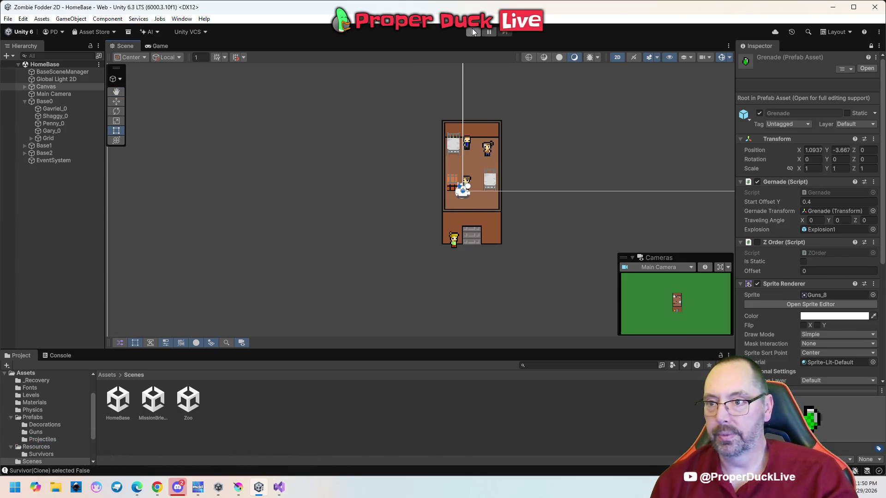
{"action": "left_click", "coordinate": [472, 30]}
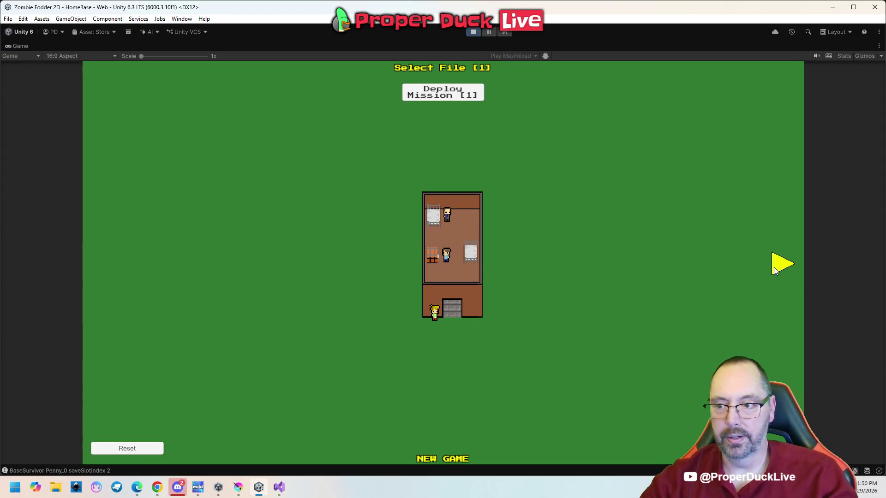
{"action": "left_click", "coordinate": [775, 266]}
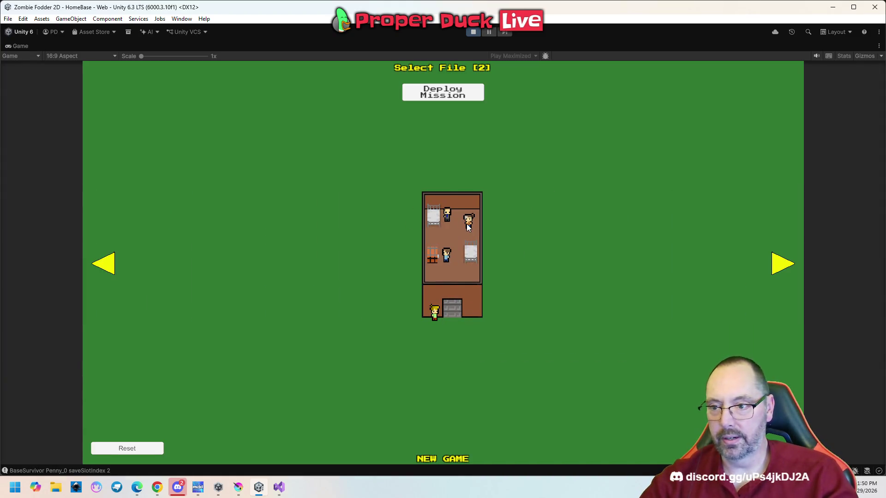
{"action": "left_click", "coordinate": [783, 267]}
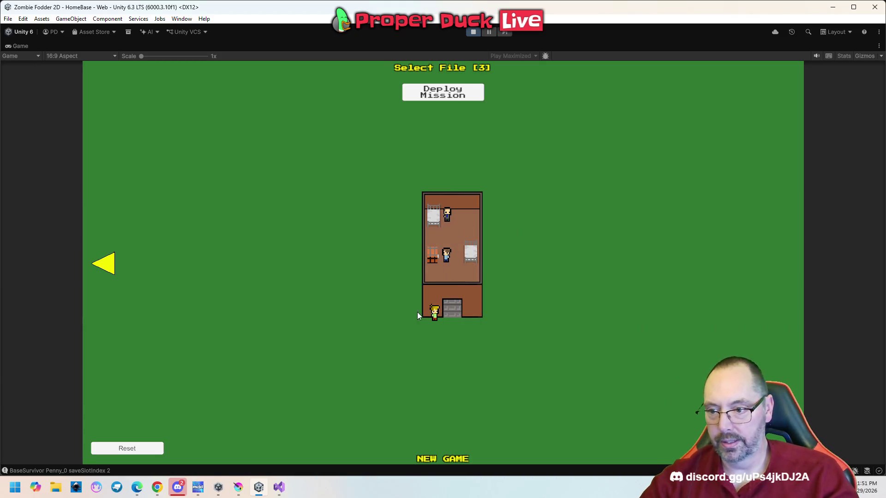
{"action": "left_click", "coordinate": [111, 266]}
{"action": "left_click", "coordinate": [110, 266]}
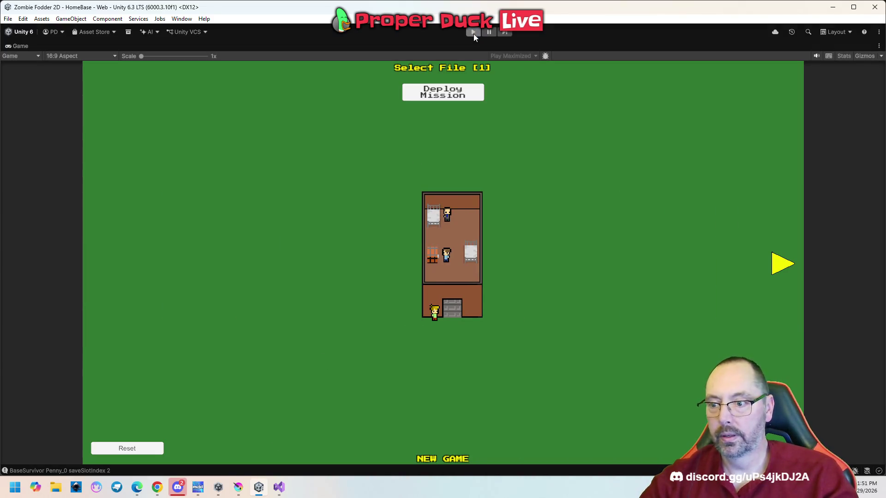
{"action": "left_click", "coordinate": [472, 32]}
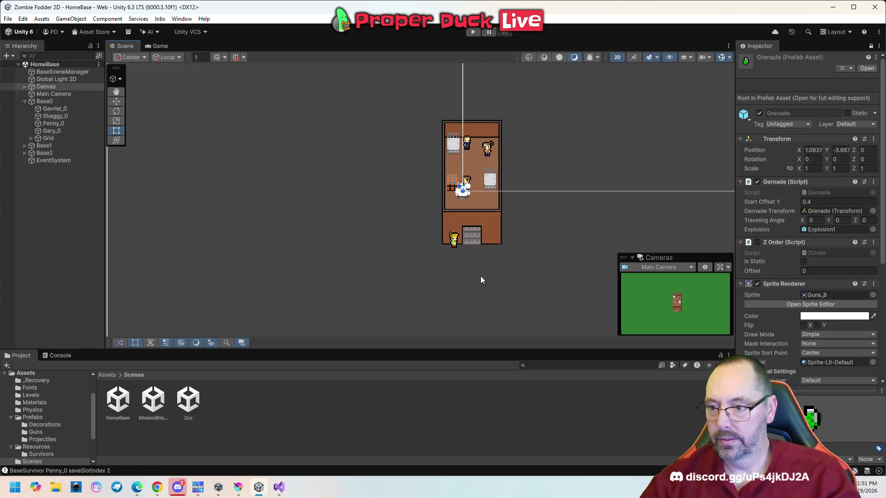
Step: Select Shaggy_0 and unlock the Inspector to show its save slot 0 and Baggy survivor
{"action": "left_click", "coordinate": [454, 241]}
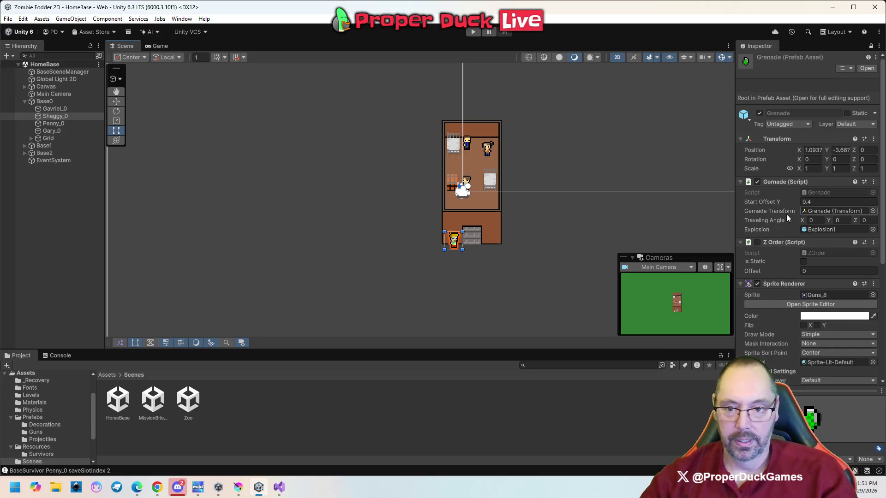
{"action": "scroll", "coordinate": [784, 277], "scroll_direction": "down", "scroll_amount": 5}
{"action": "scroll", "coordinate": [784, 287], "scroll_direction": "down", "scroll_amount": 2}
{"action": "scroll", "coordinate": [785, 287], "scroll_direction": "up", "scroll_amount": 3}
{"action": "scroll", "coordinate": [785, 286], "scroll_direction": "up", "scroll_amount": 1}
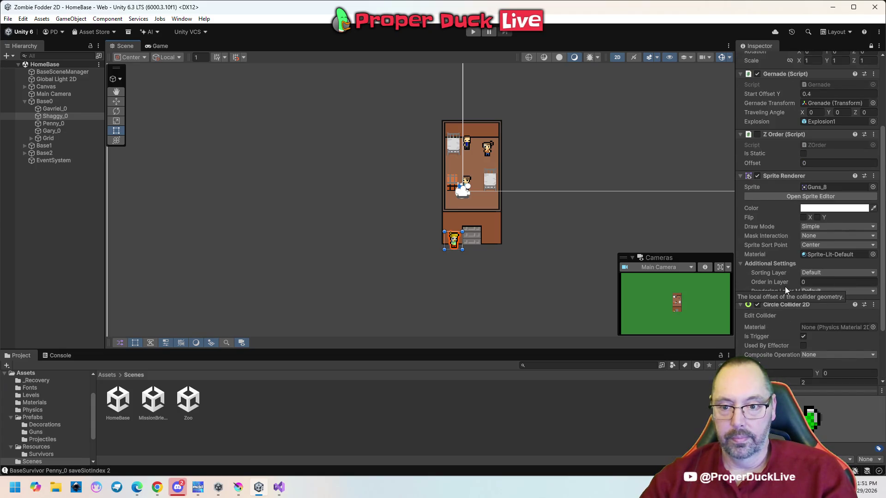
{"action": "left_click", "coordinate": [871, 45]}
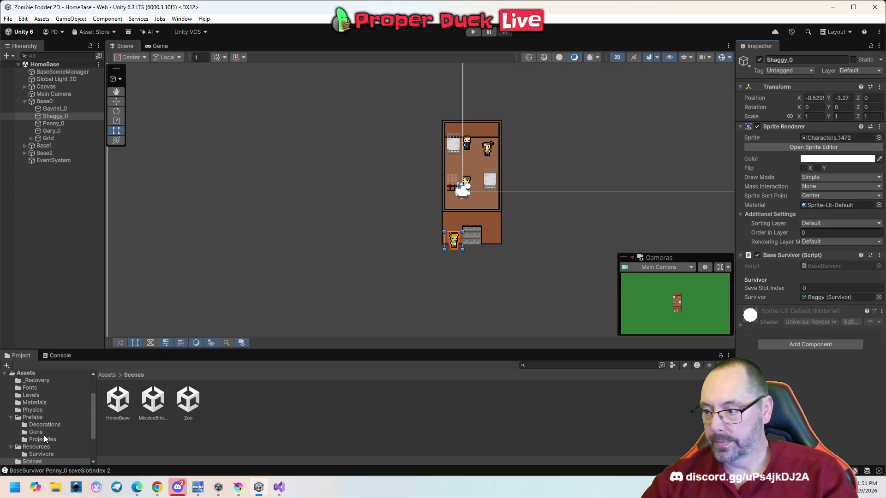
Step: View the Baggy survivor asset in Resources/Survivors, then check Shaggy_0's Save Slot Index
{"action": "left_click", "coordinate": [41, 454]}
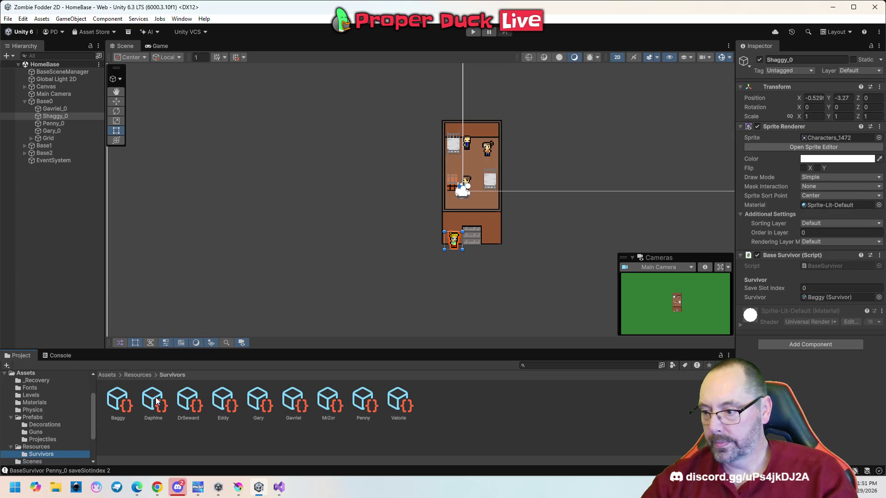
{"action": "left_click", "coordinate": [118, 402]}
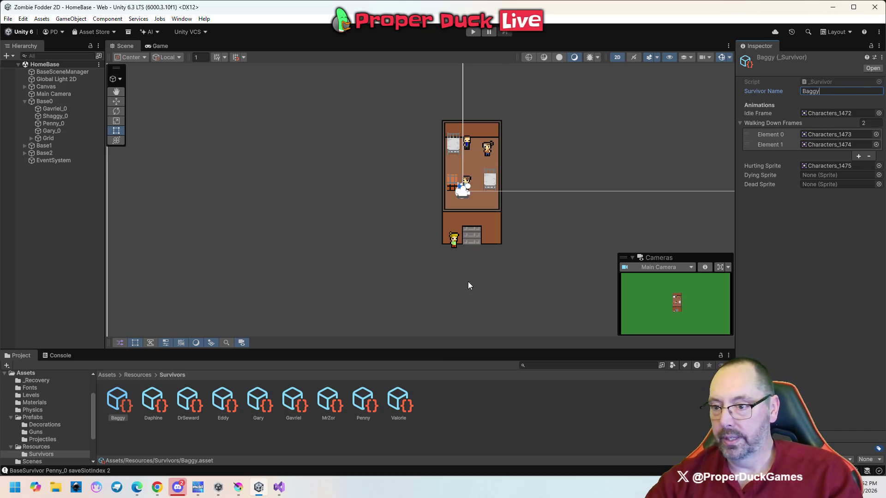
{"action": "left_click", "coordinate": [454, 243]}
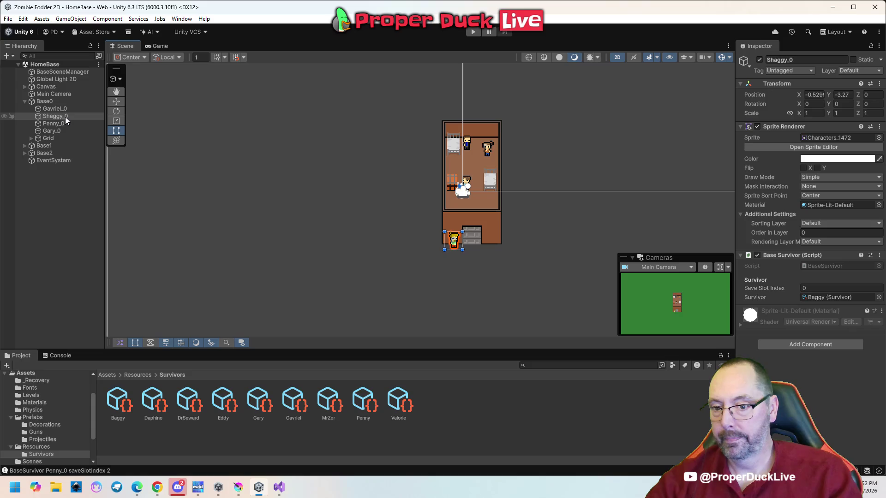
{"action": "left_click", "coordinate": [808, 289]}
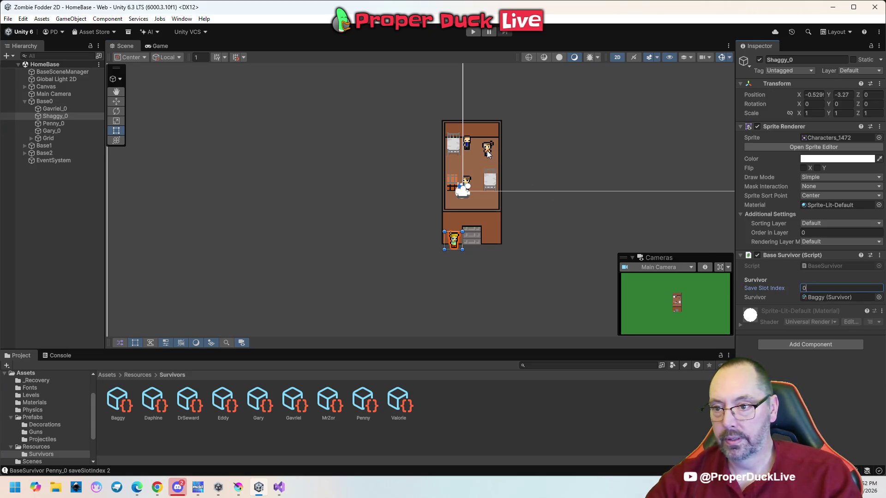
Step: Check Penny_0 and Gavriel_0 in the Hierarchy, confirming both use save slot 0
{"action": "left_click", "coordinate": [487, 152]}
{"action": "left_click", "coordinate": [487, 152]}
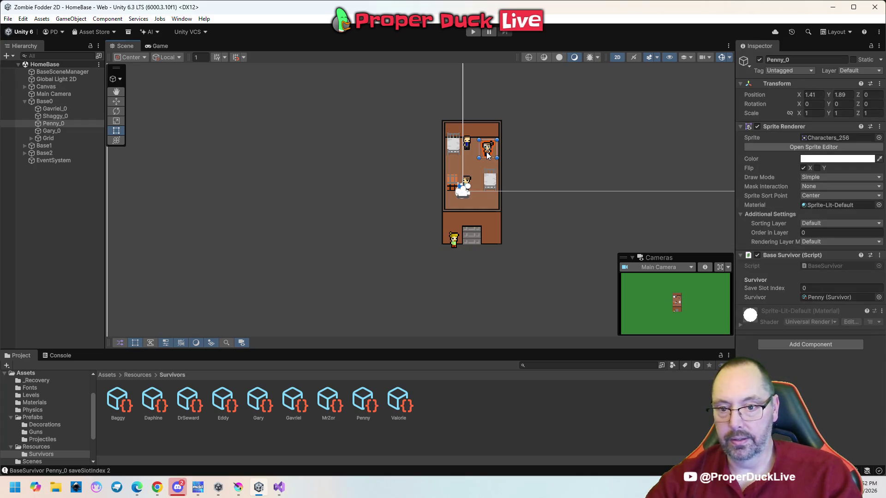
{"action": "left_click", "coordinate": [46, 109]}
{"action": "left_click", "coordinate": [58, 116]}
{"action": "left_click", "coordinate": [56, 124]}
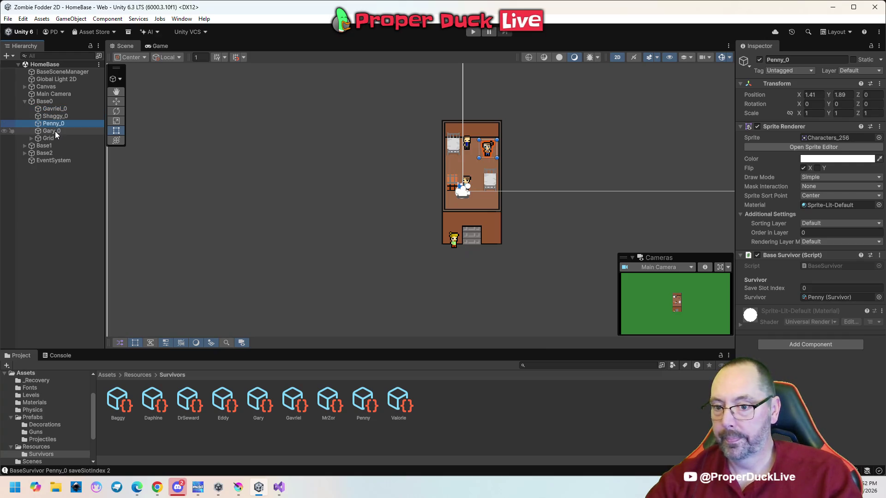
Step: Select Gary_0 and review its Base Survivor component: Gary asset, save slot 0
{"action": "left_click", "coordinate": [54, 131]}
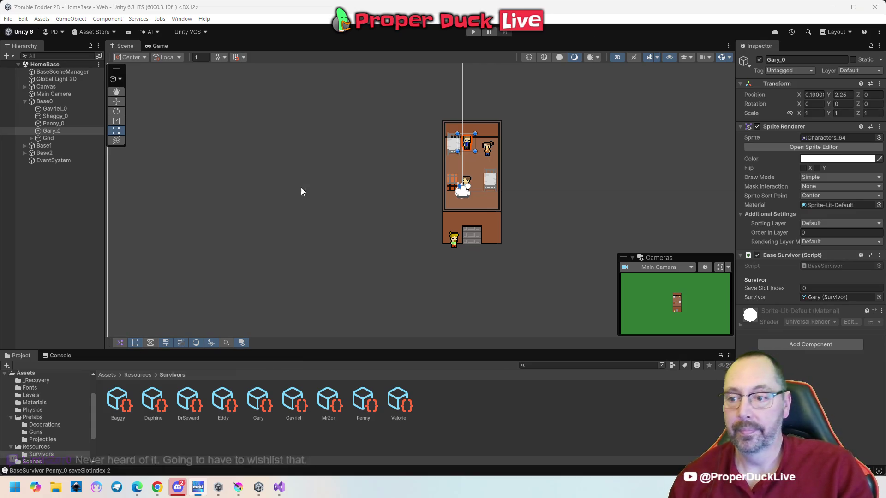
{"action": "left_click", "coordinate": [461, 359]}
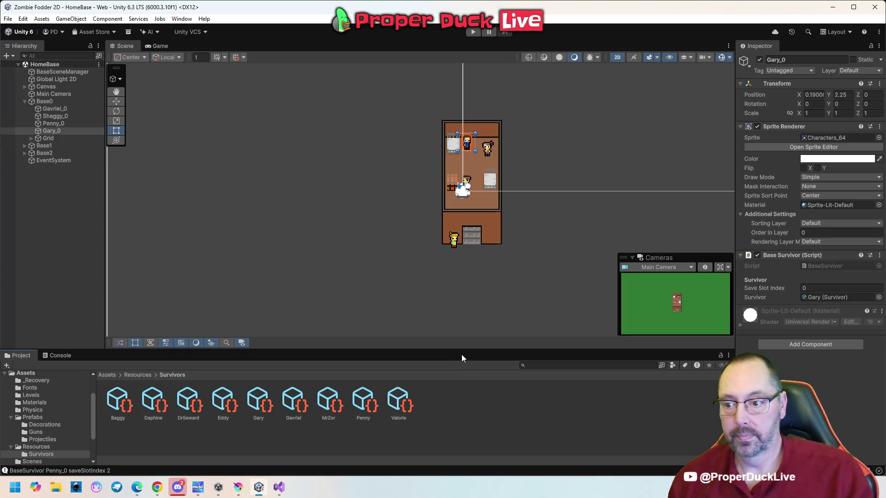
Step: Zoom the Scene view, select Shaggy_0 in the lower room, and open its Base Survivor ⋮ menu
{"action": "scroll", "coordinate": [472, 268], "scroll_direction": "down", "scroll_amount": 5}
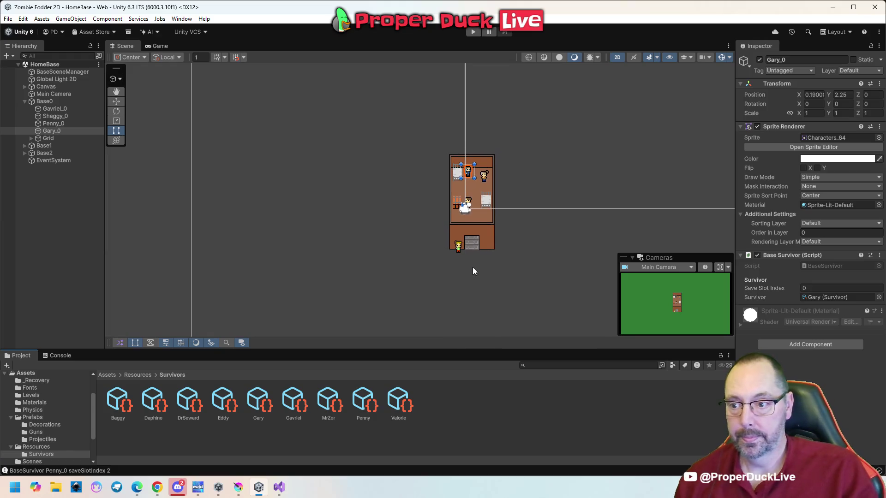
{"action": "scroll", "coordinate": [461, 252], "scroll_direction": "up", "scroll_amount": 3}
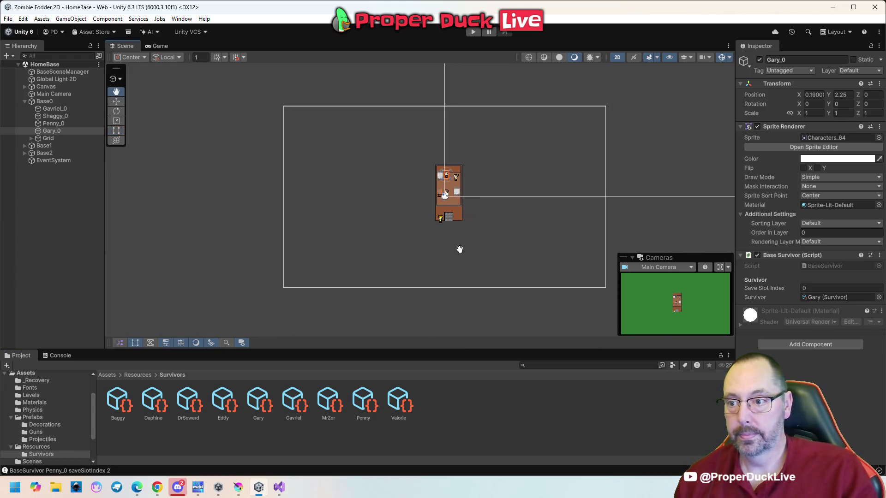
{"action": "scroll", "coordinate": [500, 183], "scroll_direction": "up", "scroll_amount": 2}
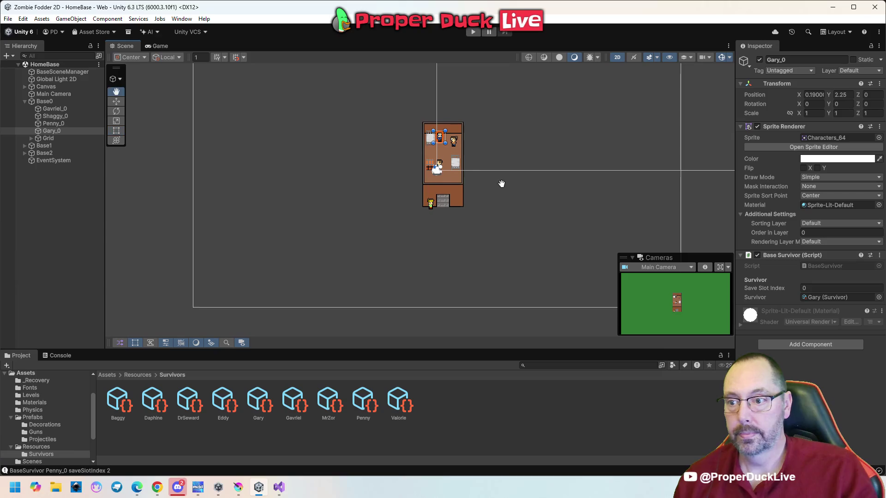
{"action": "scroll", "coordinate": [511, 215], "scroll_direction": "up", "scroll_amount": 1}
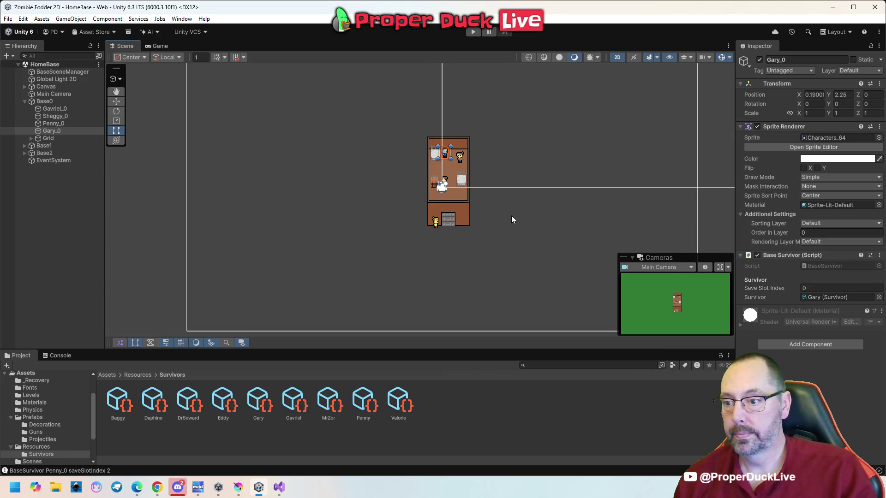
{"action": "left_click", "coordinate": [435, 226]}
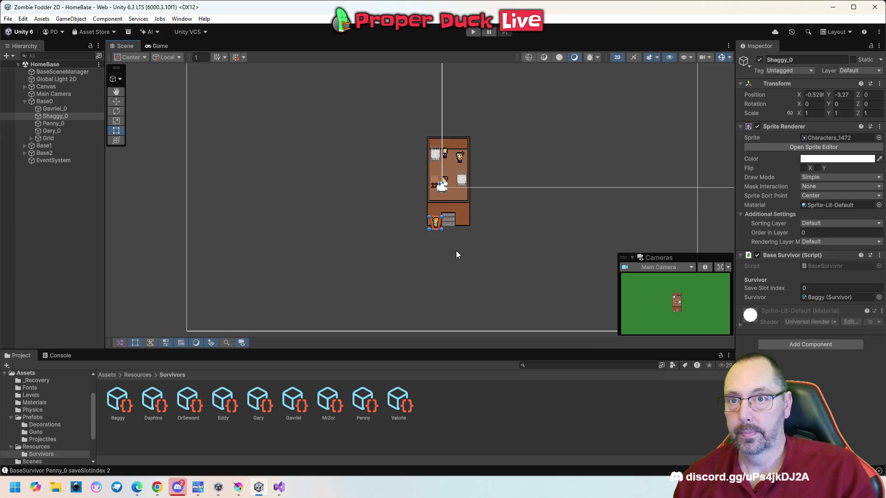
{"action": "left_click", "coordinate": [457, 251]}
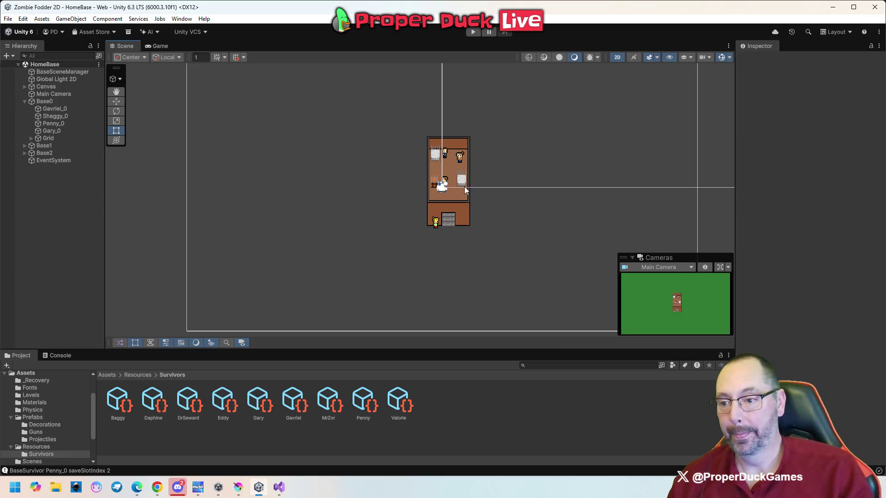
{"action": "left_click", "coordinate": [434, 223]}
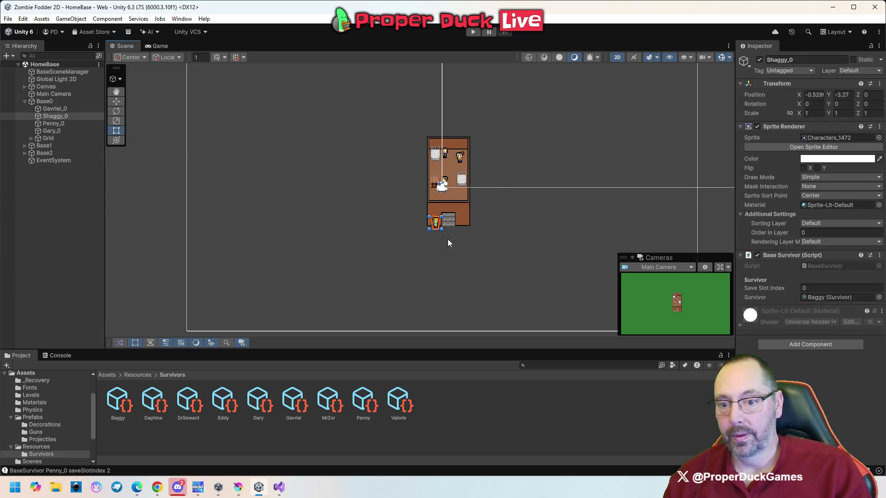
{"action": "left_click", "coordinate": [879, 256]}
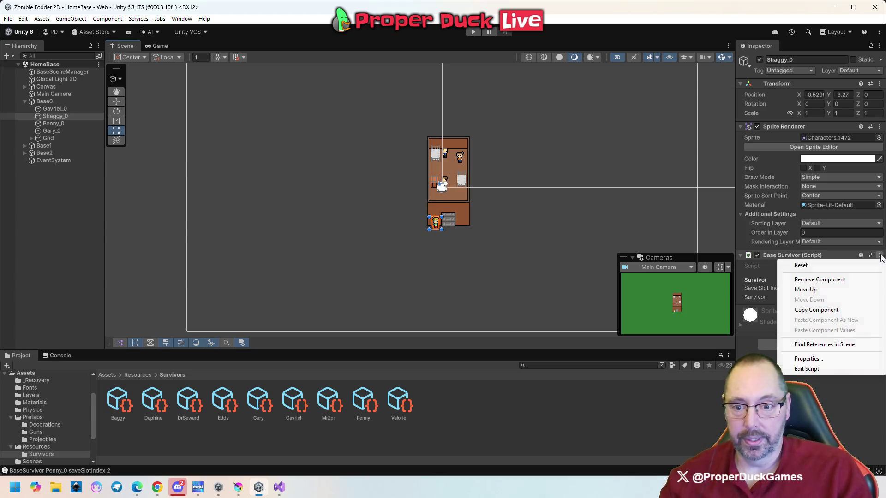
Step: Open BaseSurvivor.cs via Edit Script and review the LoadAllGames and SaveManager references in Awake
{"action": "left_click", "coordinate": [821, 368]}
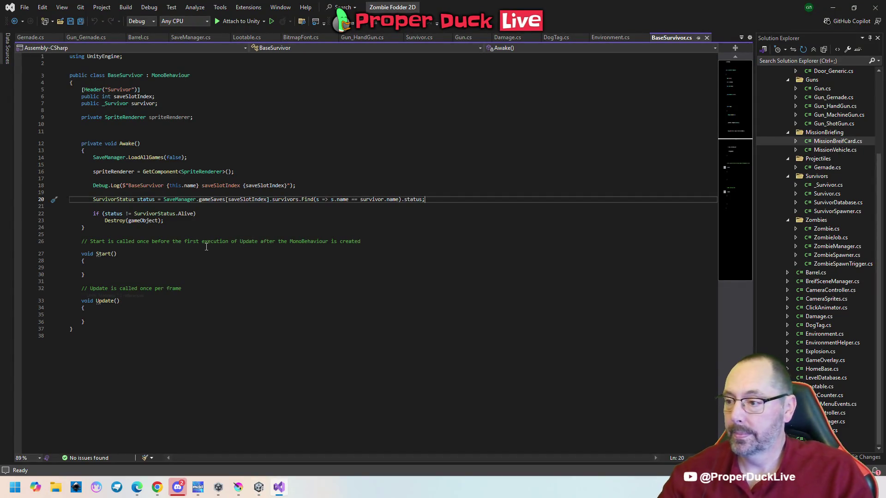
{"action": "left_click", "coordinate": [222, 229]}
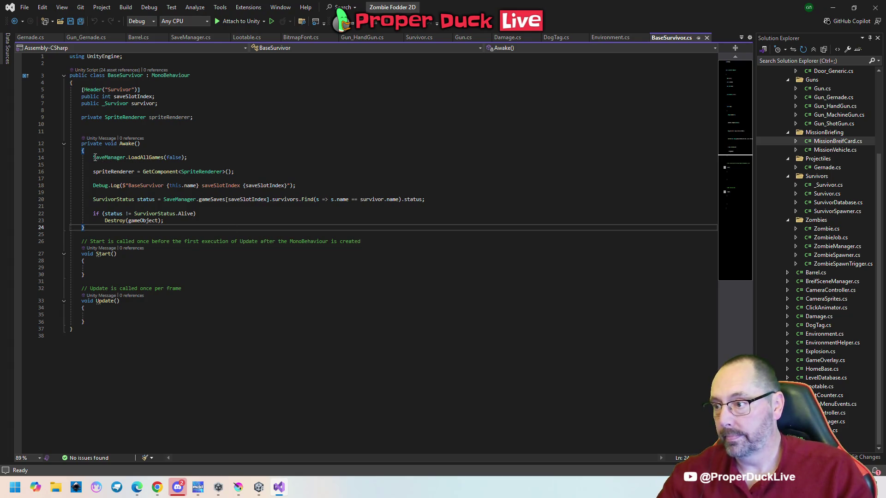
{"action": "left_click_drag", "start_coordinate": [92, 157], "coordinate": [271, 159]}
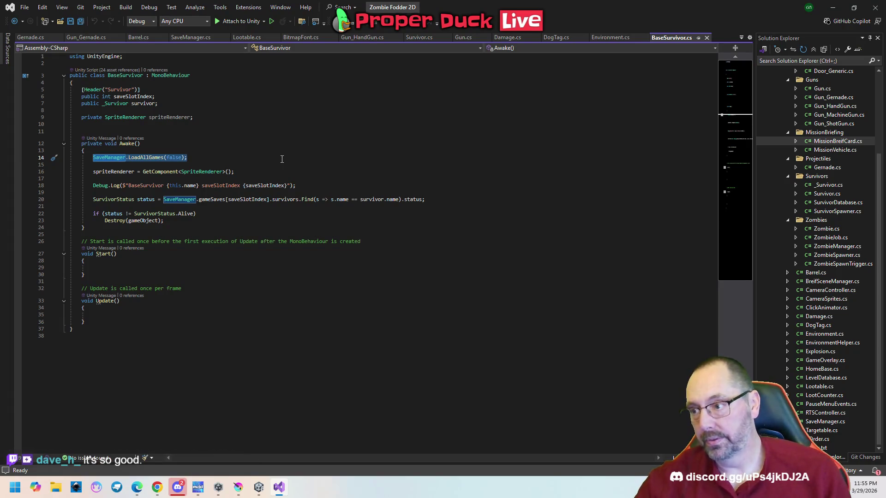
{"action": "left_click", "coordinate": [282, 143]}
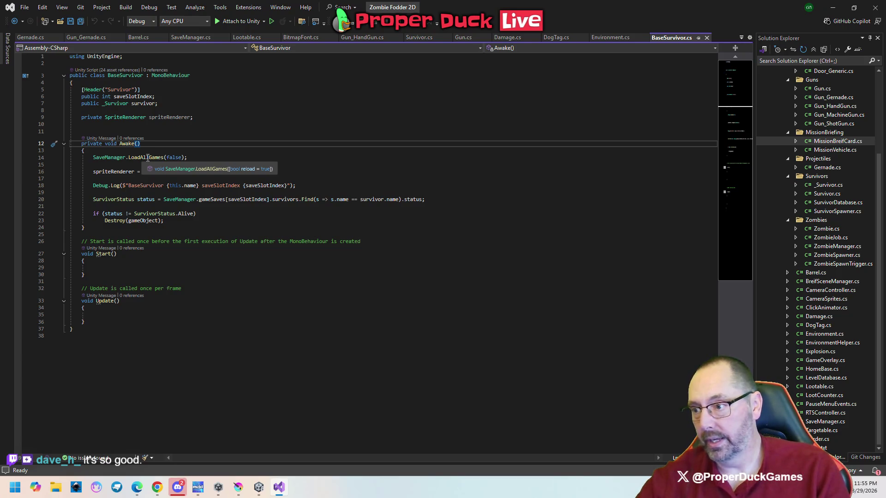
{"action": "left_click", "coordinate": [148, 157]}
{"action": "double_click", "coordinate": [146, 157]}
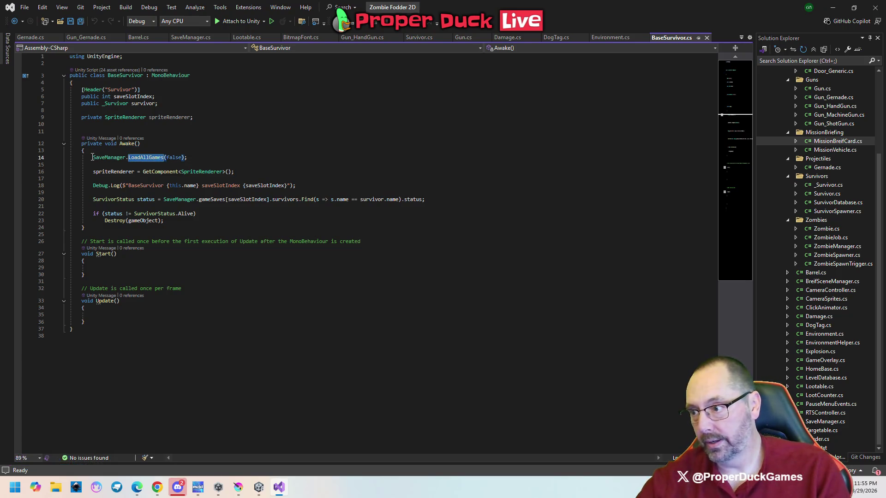
{"action": "left_click_drag", "start_coordinate": [91, 157], "coordinate": [217, 157]}
{"action": "left_click", "coordinate": [218, 157]}
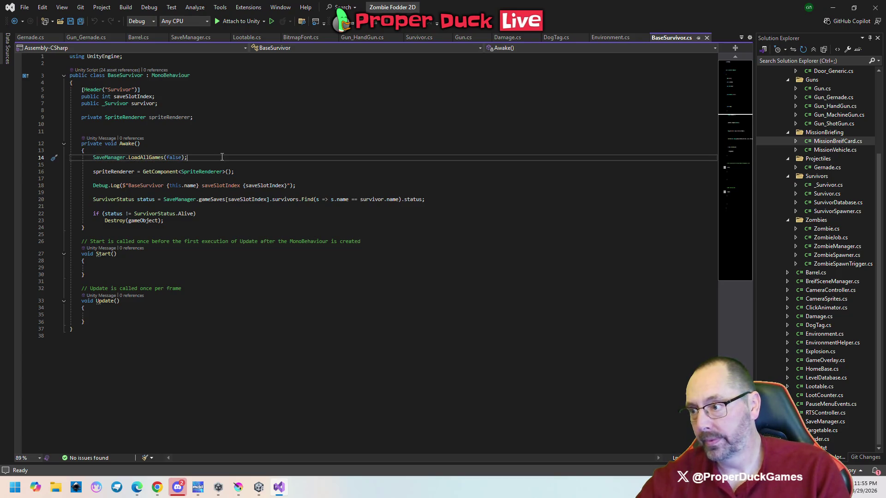
{"action": "double_click", "coordinate": [106, 158]}
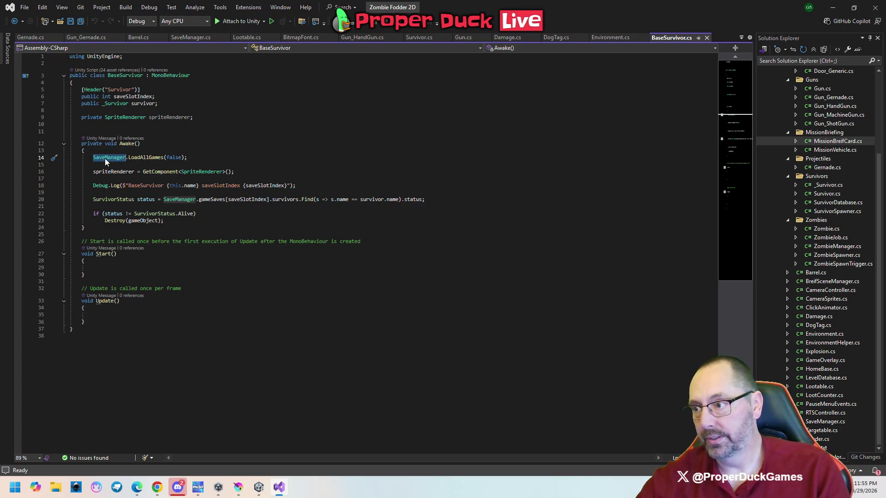
{"action": "left_click", "coordinate": [202, 160]}
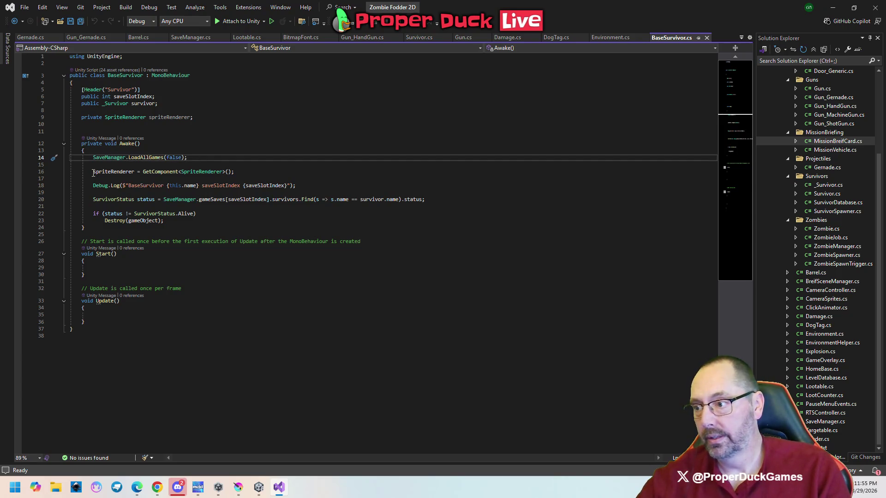
{"action": "mouse_move", "coordinate": [93, 173]}
{"action": "left_mouse_down"}
{"action": "mouse_move", "coordinate": [267, 173]}
{"action": "mouse_move", "coordinate": [98, 172]}
{"action": "mouse_move", "coordinate": [94, 186]}
{"action": "mouse_move", "coordinate": [320, 187]}
{"action": "left_mouse_up"}
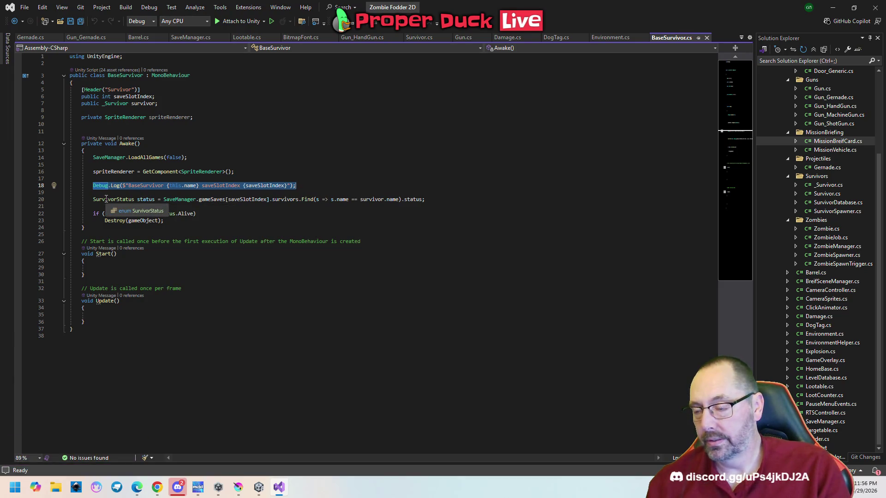
Step: Cut the Debug.Log line and reinsert it on a new line after the SurvivorStatus lookup
{"action": "key", "text": "Delete"}
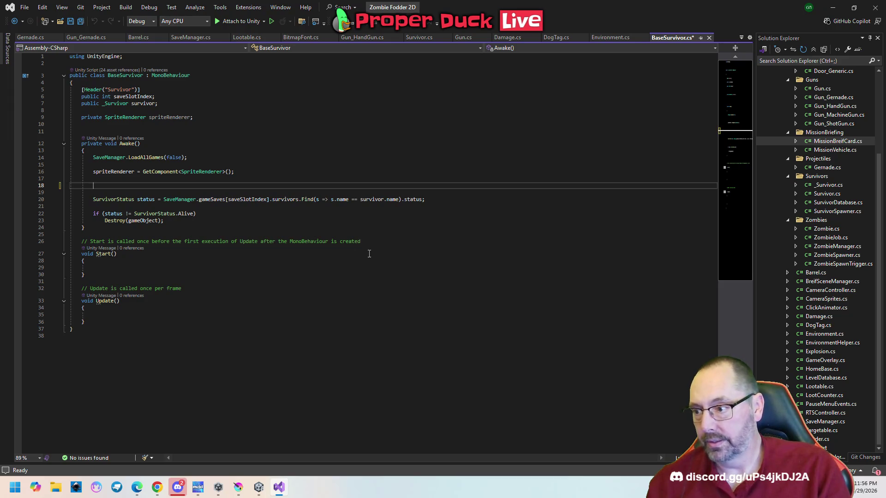
{"action": "key", "text": "shift+Up"}
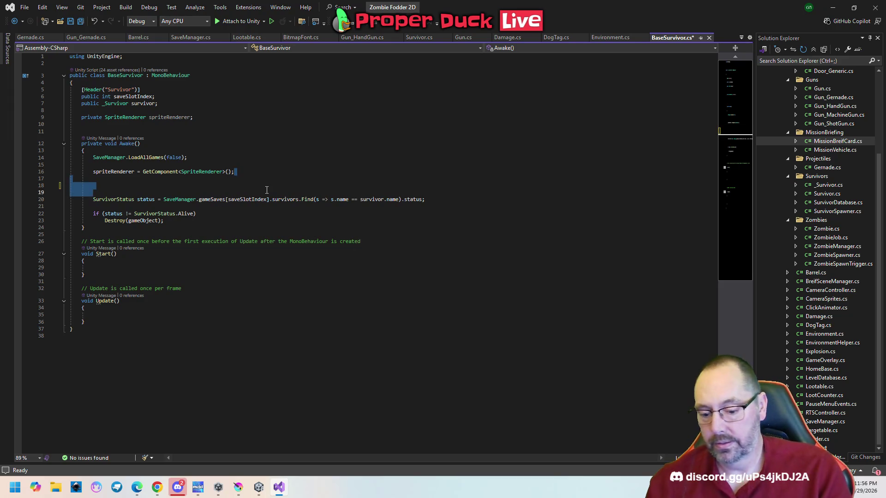
{"action": "key", "text": "Delete"}
{"action": "key", "text": "Down"}
{"action": "key", "text": "Down"}
{"action": "key", "text": "Down"}
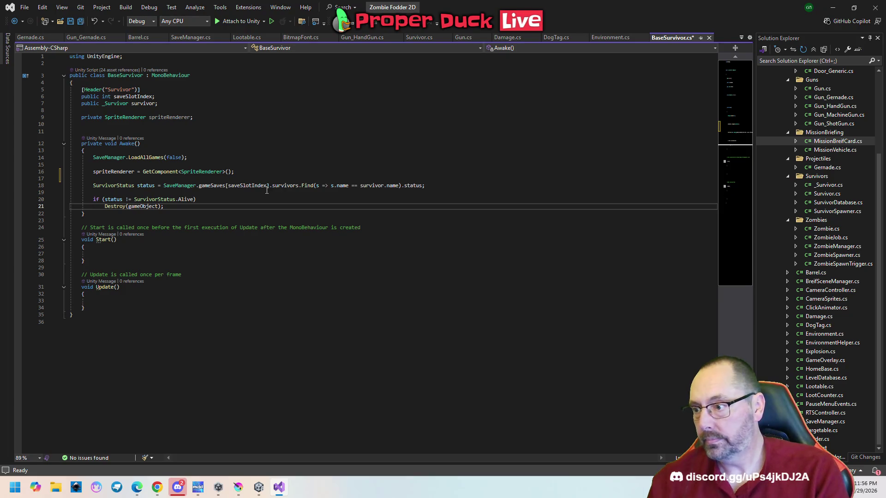
{"action": "key", "text": "Up"}
{"action": "key", "text": "End"}
{"action": "key", "text": "Return"}
{"action": "key", "text": "Up"}
{"action": "key", "text": "End"}
{"action": "key", "text": "Delete"}
{"action": "key", "text": "Down"}
{"action": "key", "text": "End"}
{"action": "key", "text": "Return"}
{"action": "key", "text": "Return"}
{"action": "key", "text": "Return"}
{"action": "key", "text": "Up"}
{"action": "key", "text": "Up"}
{"action": "key", "text": "Up"}
{"action": "key", "text": "Up"}
{"action": "key", "text": "Return"}
{"action": "key", "text": "Tab"}
Step: Append status {status.ToString()} to the log message and save BaseSurvivor.cs
{"action": "type", "text": "status"}
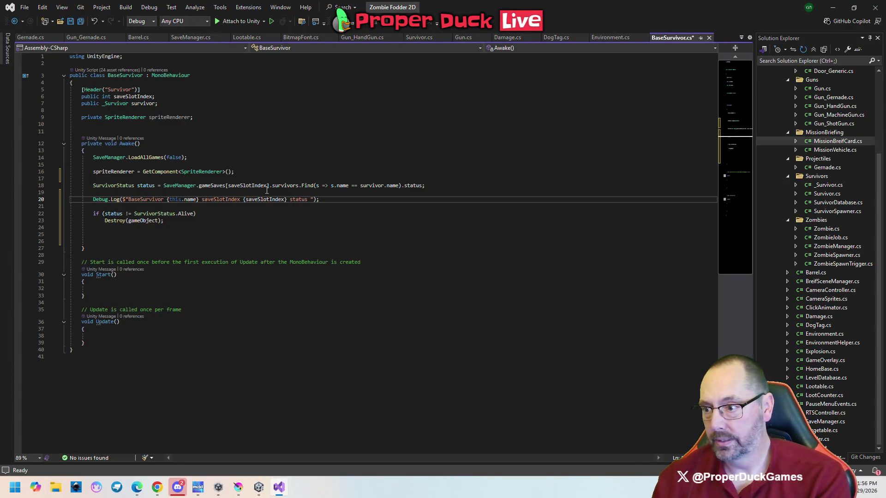
{"action": "type", "text": " {"}
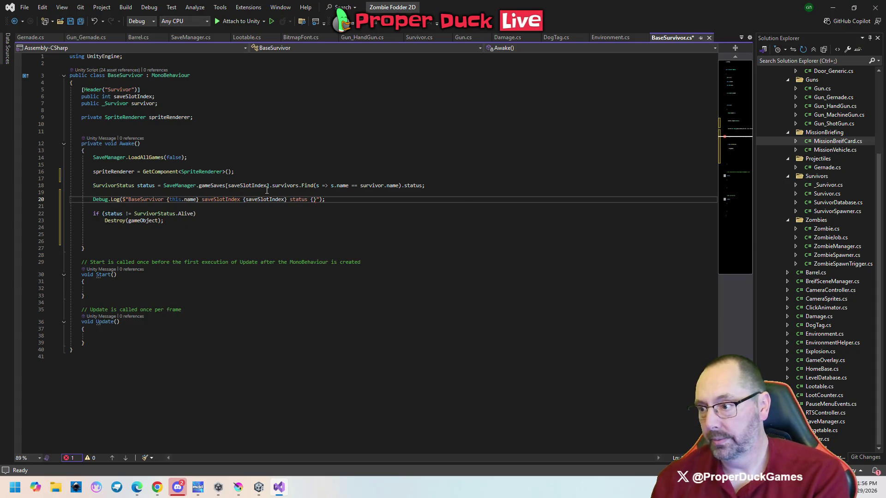
{"action": "type", "text": "stat"}
{"action": "key", "text": "BackSpace"}
{"action": "key", "text": "BackSpace"}
{"action": "type", "text": "atu"}
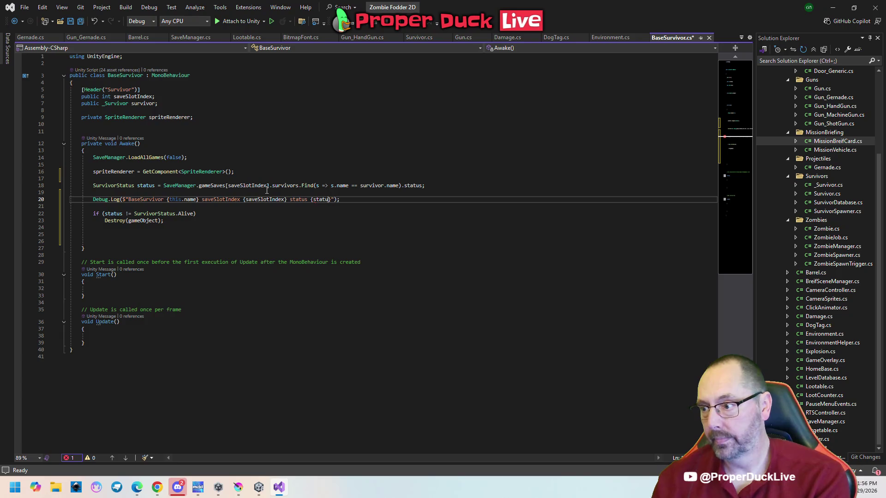
{"action": "type", "text": "s."}
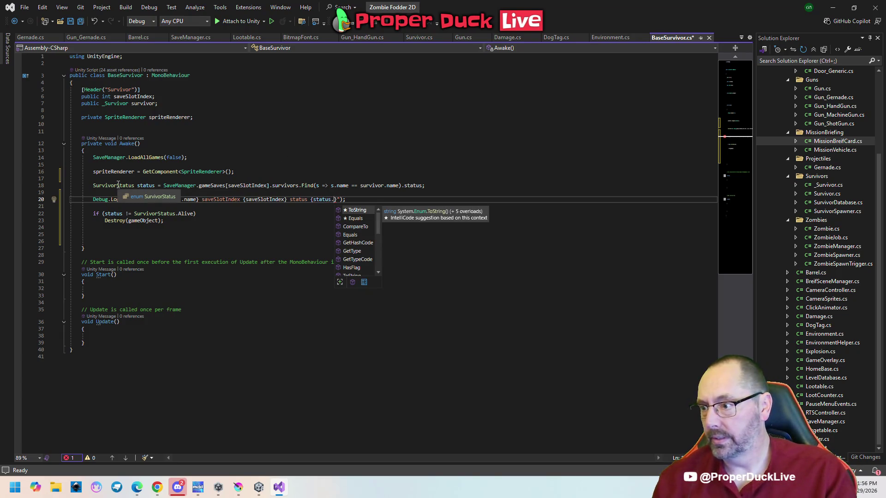
{"action": "key", "text": "Tab"}
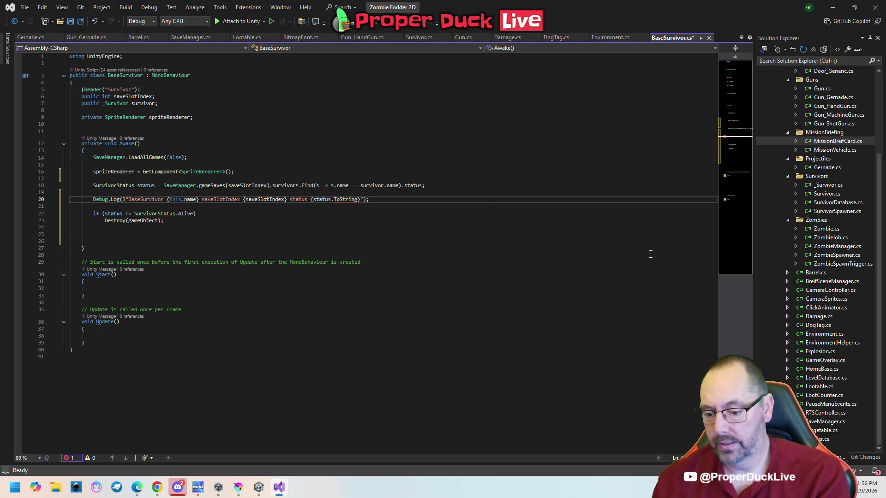
{"action": "type", "text": "()"}
{"action": "key", "text": "ctrl+s"}
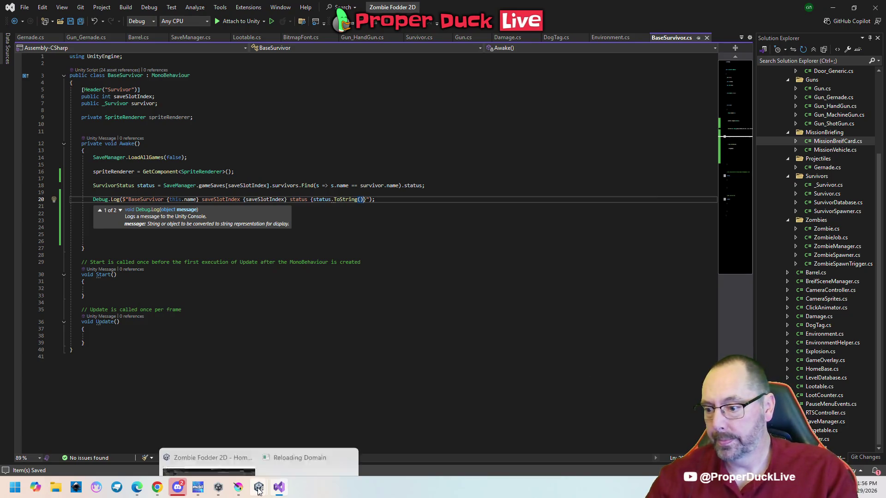
{"action": "key", "text": "Escape"}
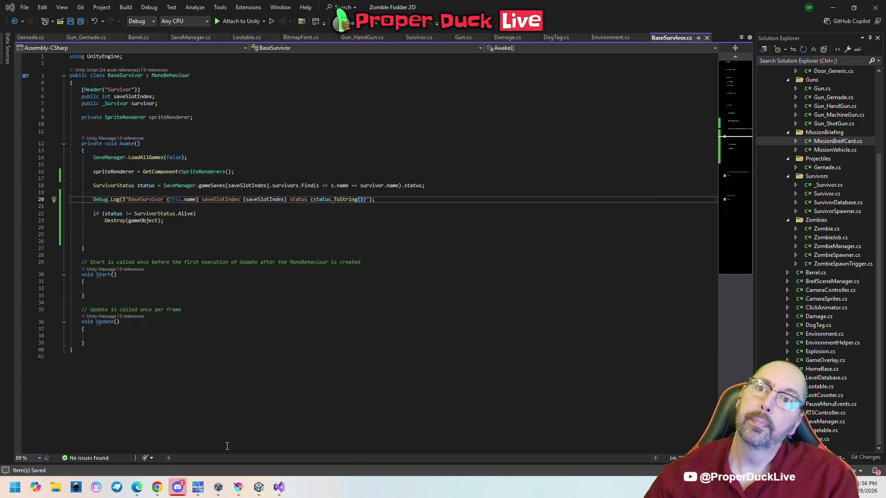
{"action": "key", "text": "alt+Tab"}
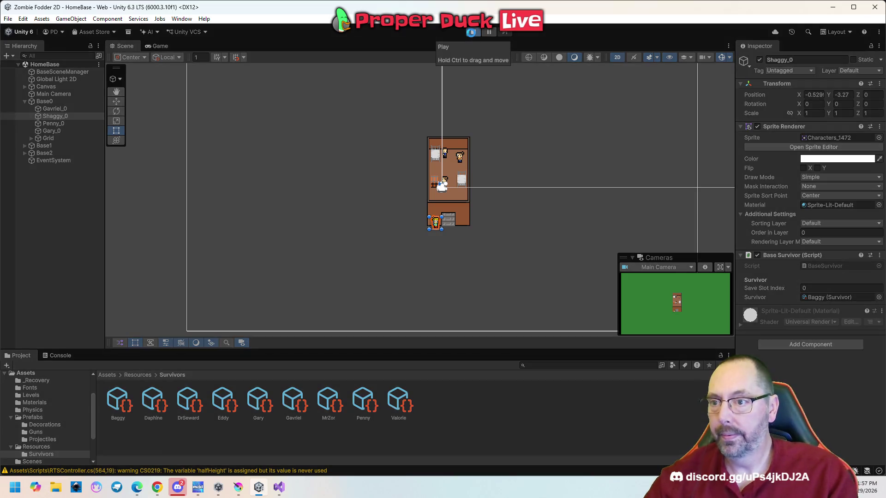
Step: Run and stop the play test, then switch the Game view from Play Maximized to Play Focused
{"action": "left_click", "coordinate": [472, 32]}
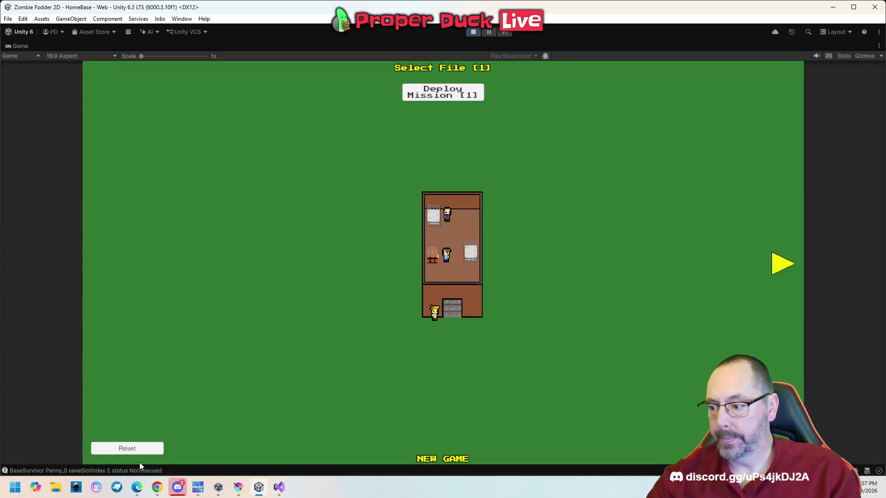
{"action": "left_click", "coordinate": [473, 33]}
{"action": "left_click", "coordinate": [155, 47]}
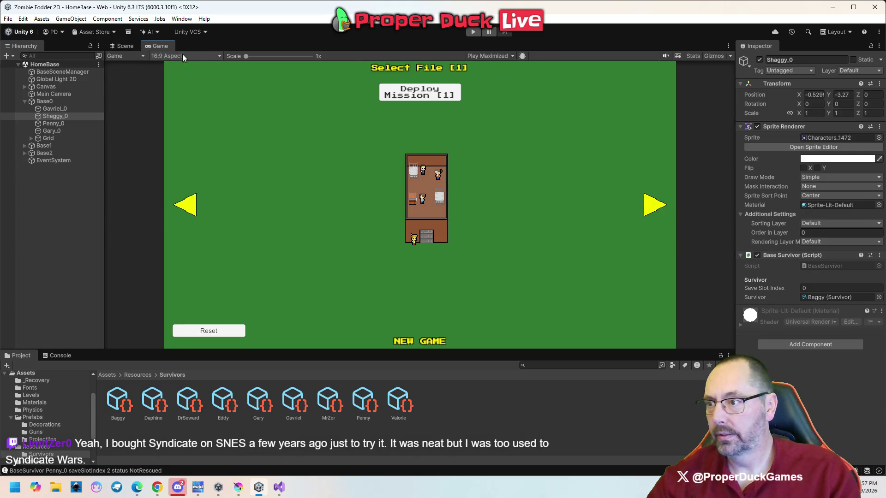
{"action": "left_click", "coordinate": [198, 56]}
{"action": "left_click", "coordinate": [216, 43]}
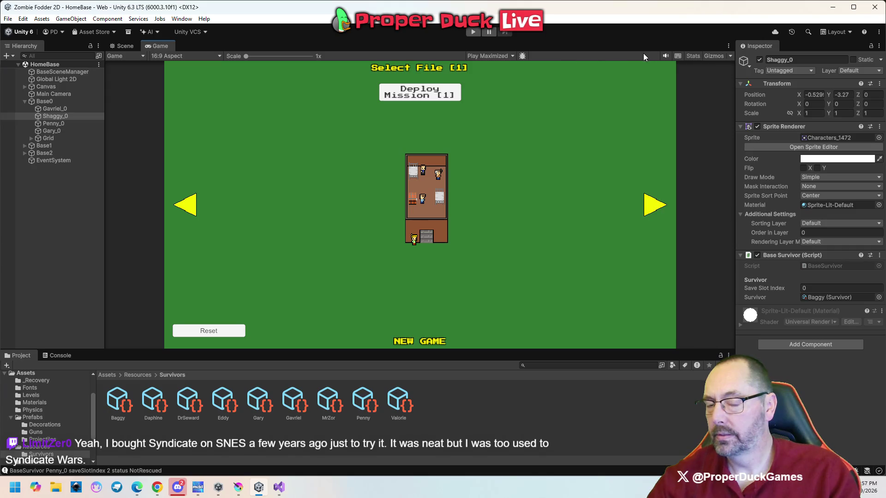
{"action": "left_click", "coordinate": [489, 56]}
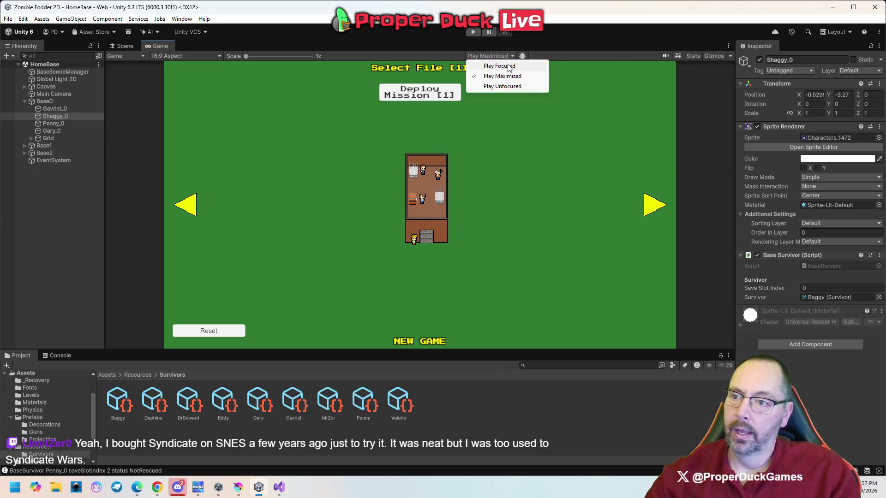
{"action": "left_click", "coordinate": [512, 66]}
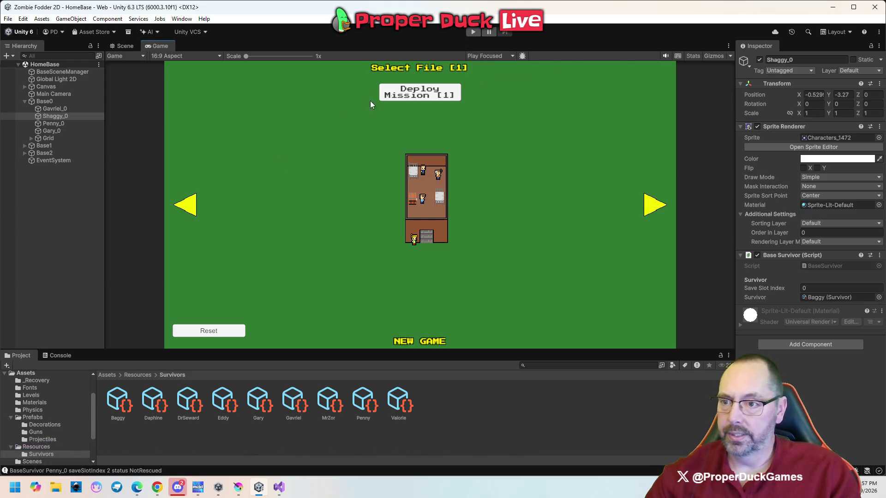
Step: Review Gavriel_0's save slot log and the NullReferenceException stack trace in the Console
{"action": "left_click", "coordinate": [60, 355]}
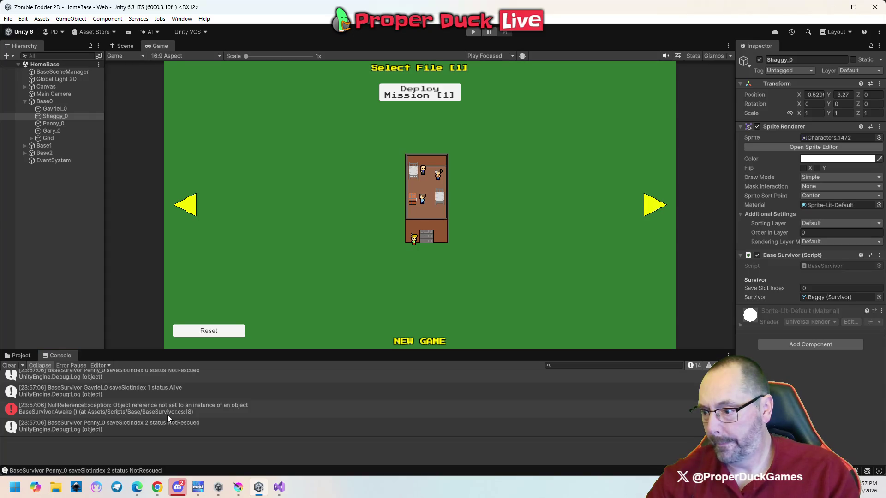
{"action": "left_click", "coordinate": [188, 390]}
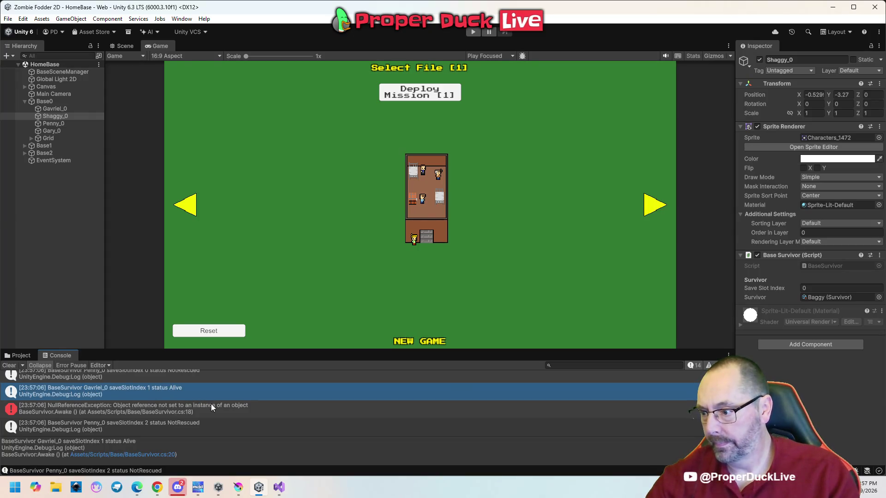
{"action": "left_click", "coordinate": [173, 411]}
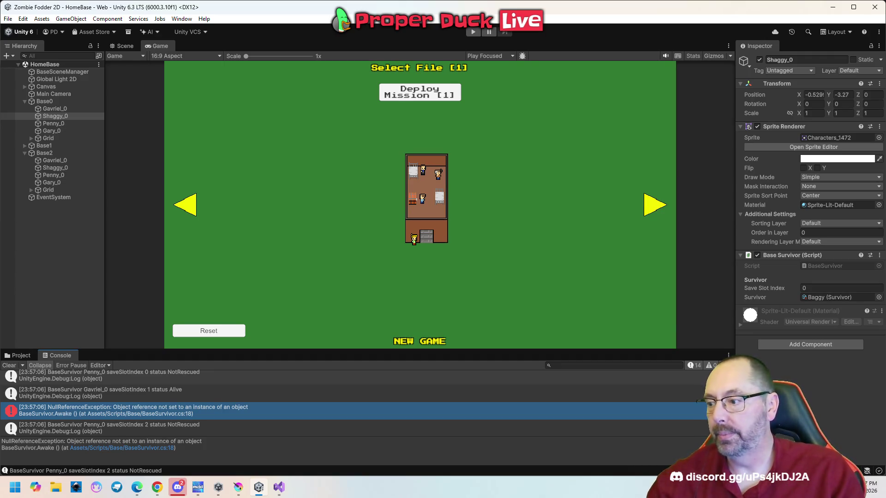
{"action": "left_click", "coordinate": [21, 355]}
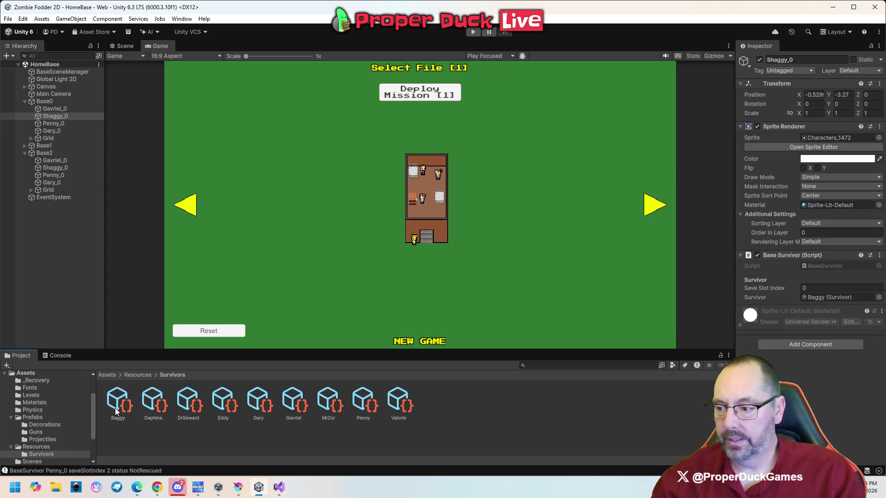
Step: Inspect the Survivor Database's nine survivors, then play-test and reset the saved data
{"action": "left_click", "coordinate": [137, 375]}
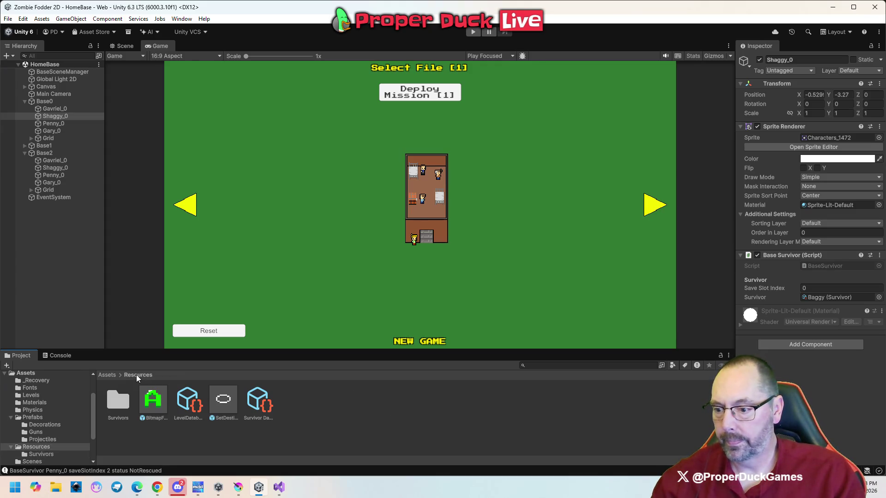
{"action": "left_click", "coordinate": [259, 400]}
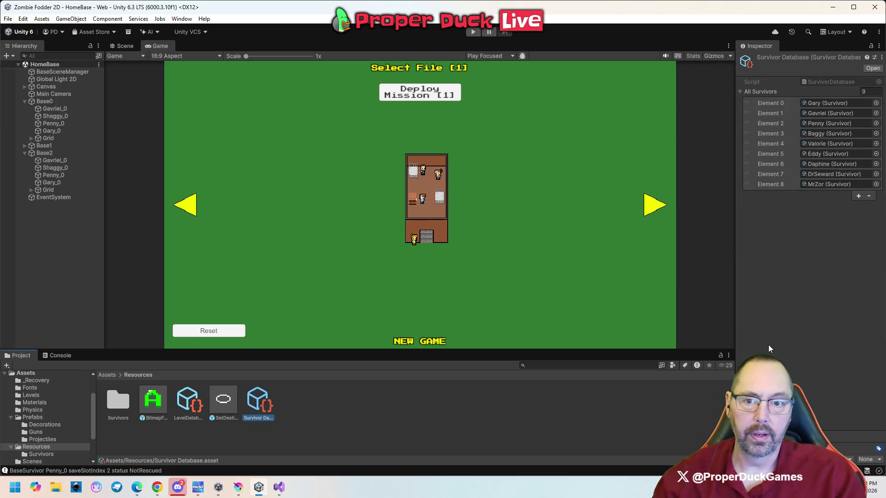
{"action": "left_click", "coordinate": [473, 32]}
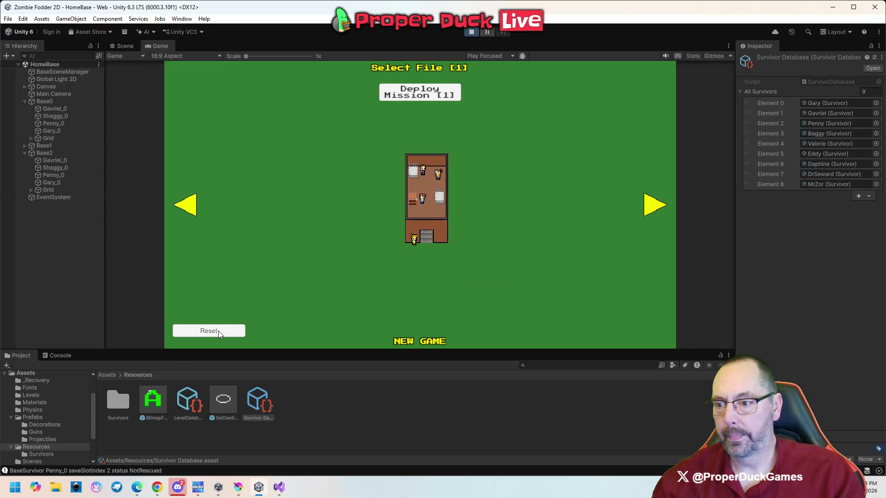
{"action": "left_click", "coordinate": [214, 331]}
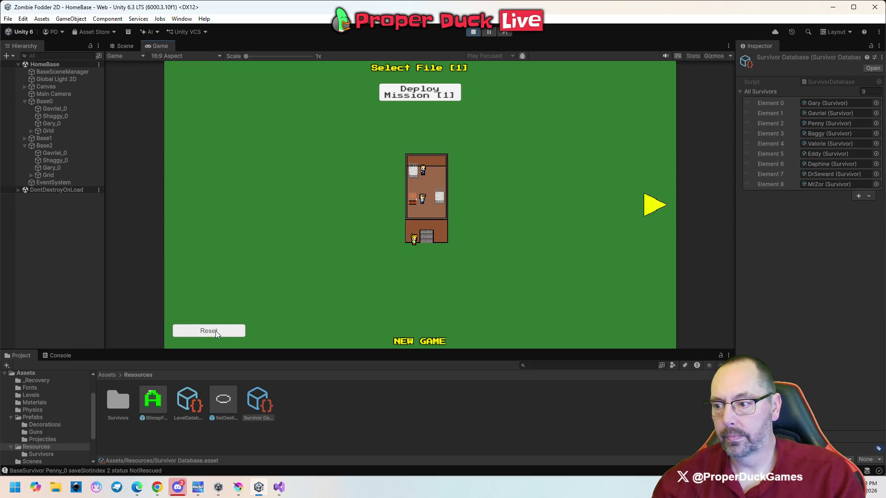
{"action": "left_click", "coordinate": [473, 31]}
Step: Replay and cycle through save files 2 and 3, back to file 1, then stop
{"action": "left_click", "coordinate": [472, 33]}
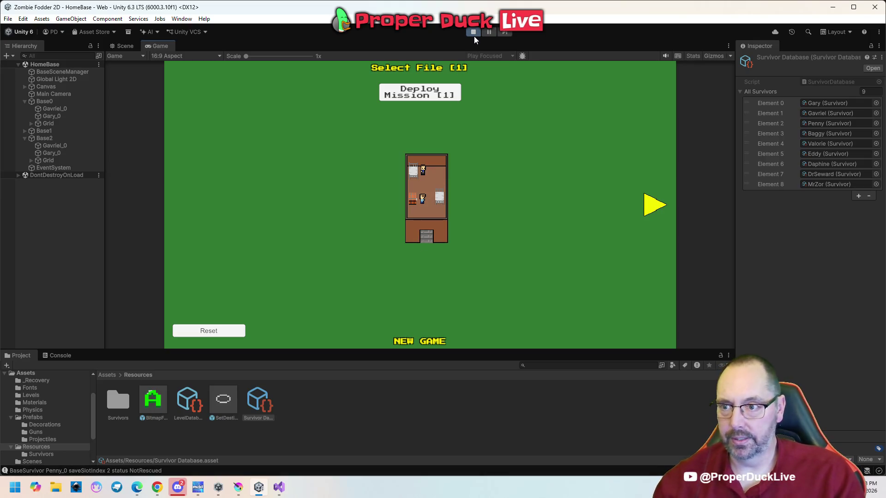
{"action": "left_click", "coordinate": [655, 207]}
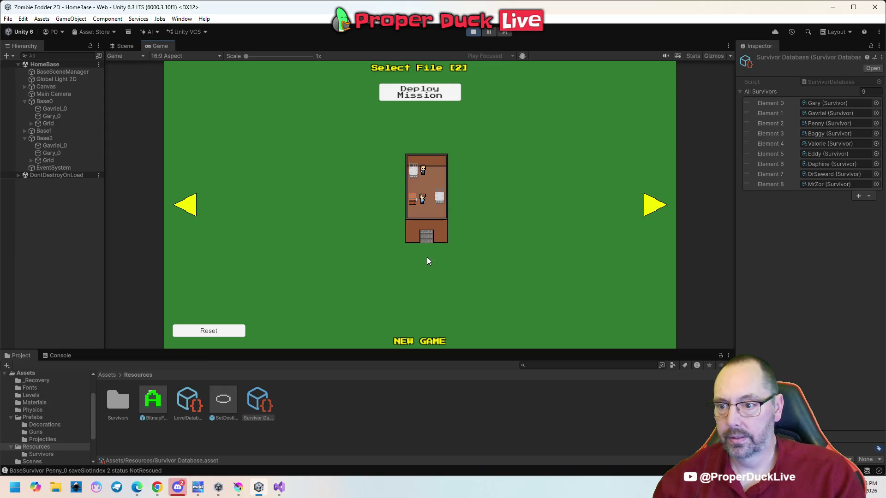
{"action": "left_click", "coordinate": [659, 205]}
{"action": "left_click", "coordinate": [188, 208]}
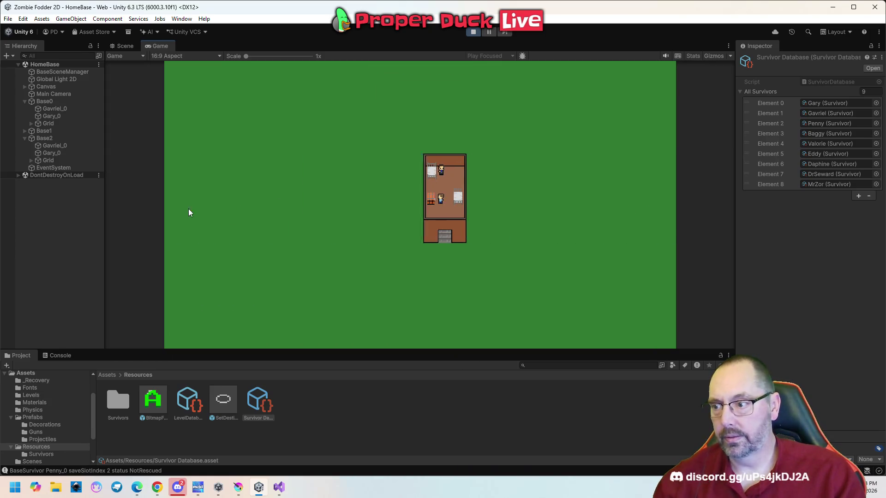
{"action": "left_click", "coordinate": [189, 210]}
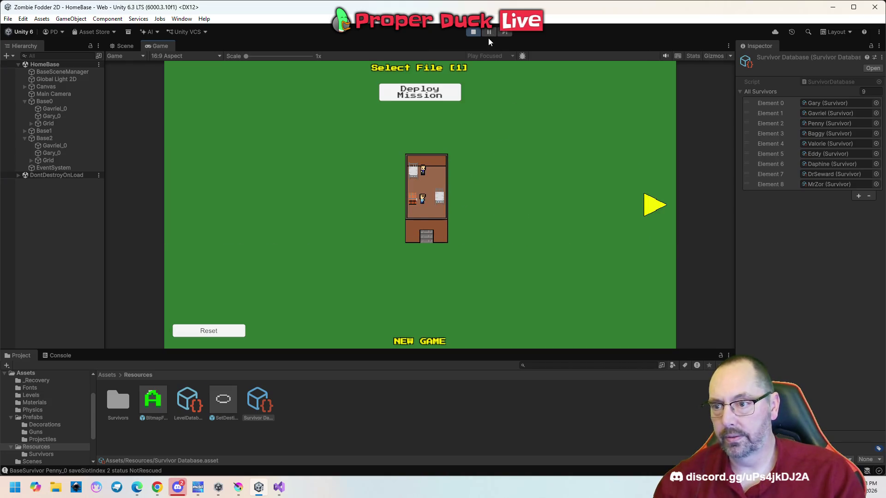
{"action": "left_click", "coordinate": [474, 34]}
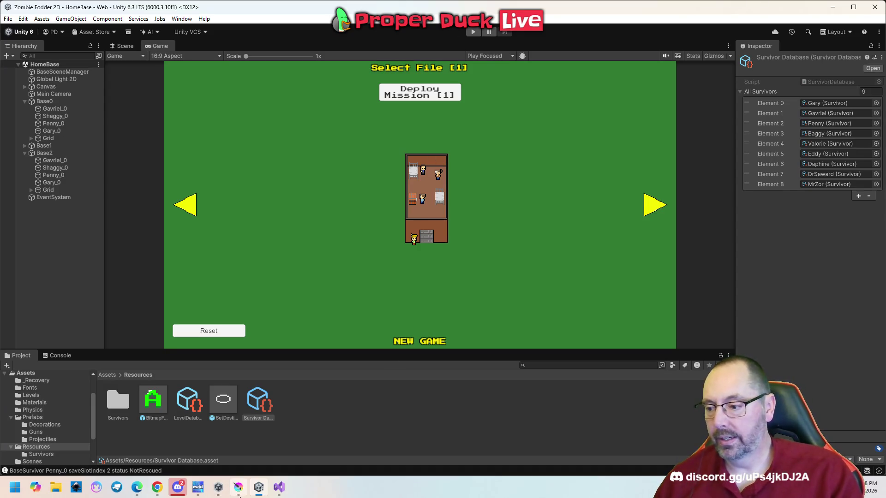
{"action": "mouse_move", "coordinate": [219, 487]}
{"action": "left_click", "coordinate": [384, 414]}
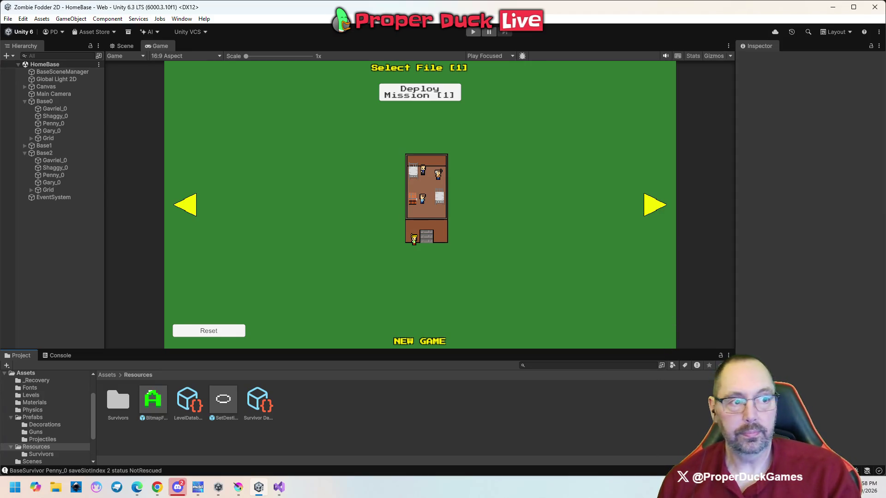
{"action": "key", "text": "alt+Tab"}
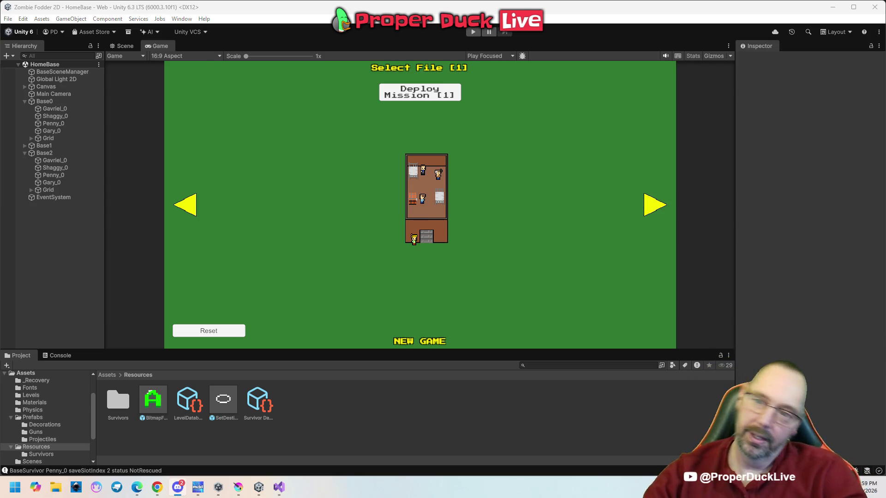
{"action": "left_click", "coordinate": [392, 10]}
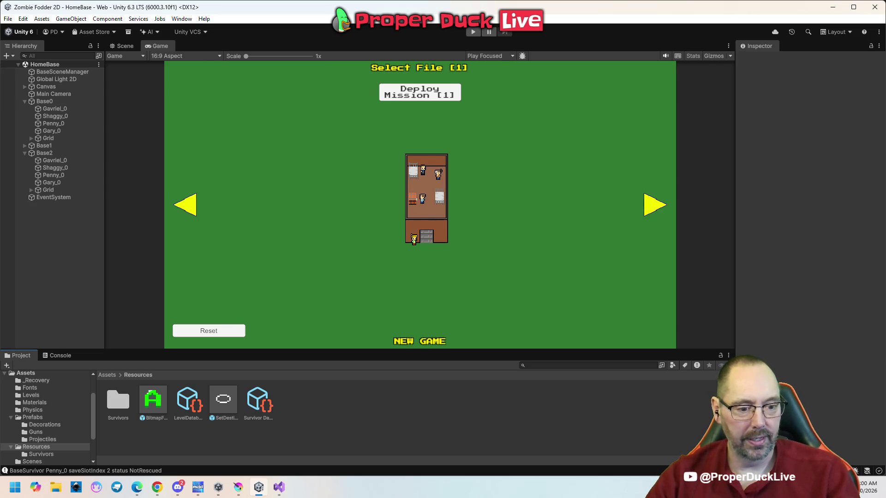
{"action": "key", "text": "alt+Tab"}
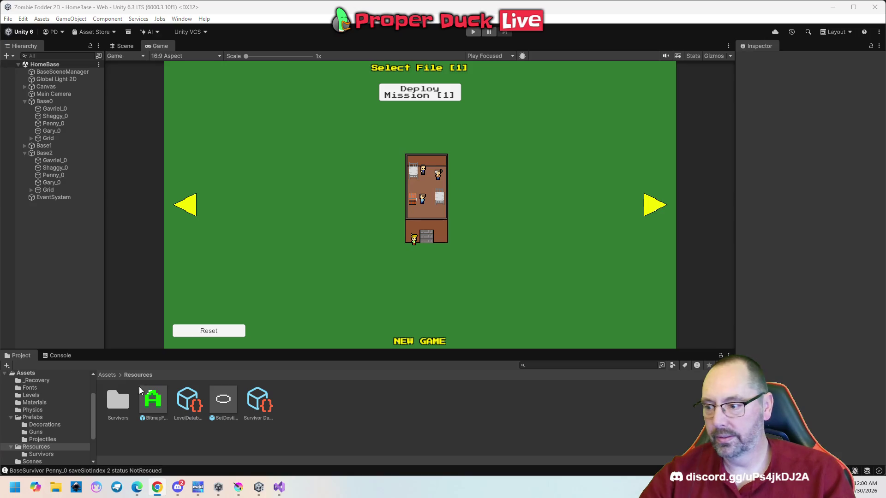
{"action": "left_click", "coordinate": [108, 375]}
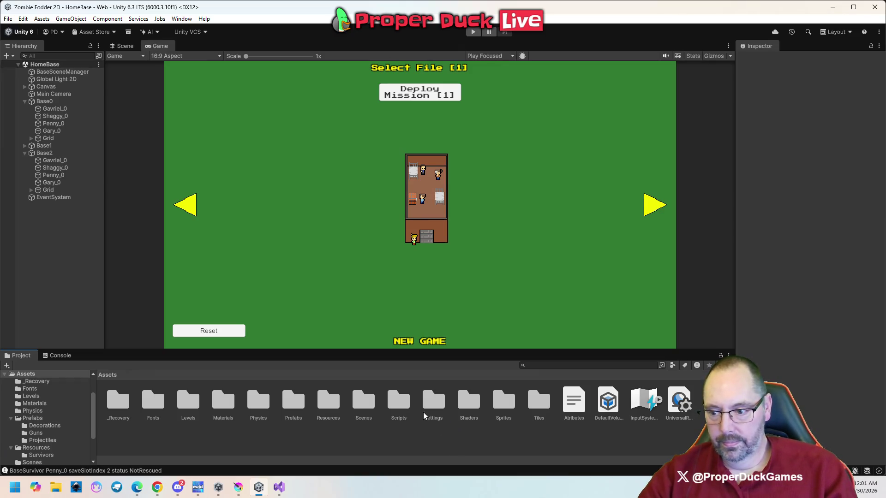
Step: Open the Zoo scene from the Scenes folder and enter Play mode
{"action": "double_click", "coordinate": [366, 404]}
{"action": "left_click", "coordinate": [189, 400]}
{"action": "double_click", "coordinate": [188, 399]}
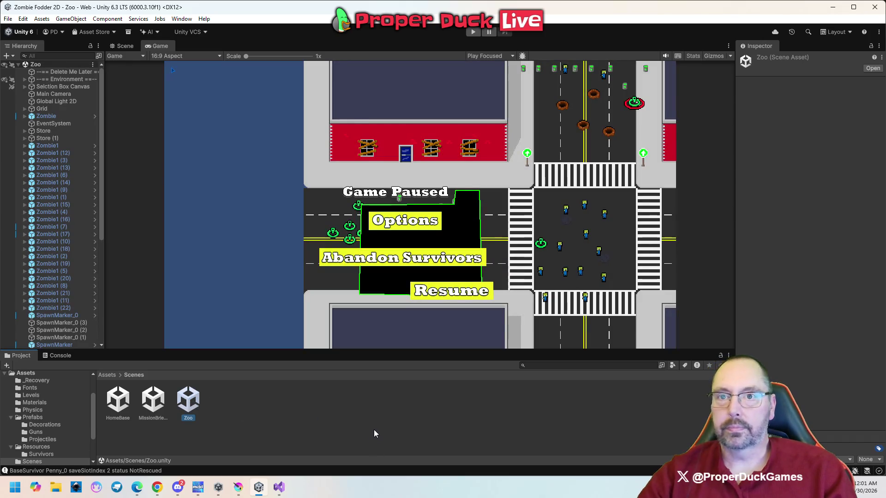
{"action": "left_click", "coordinate": [473, 32]}
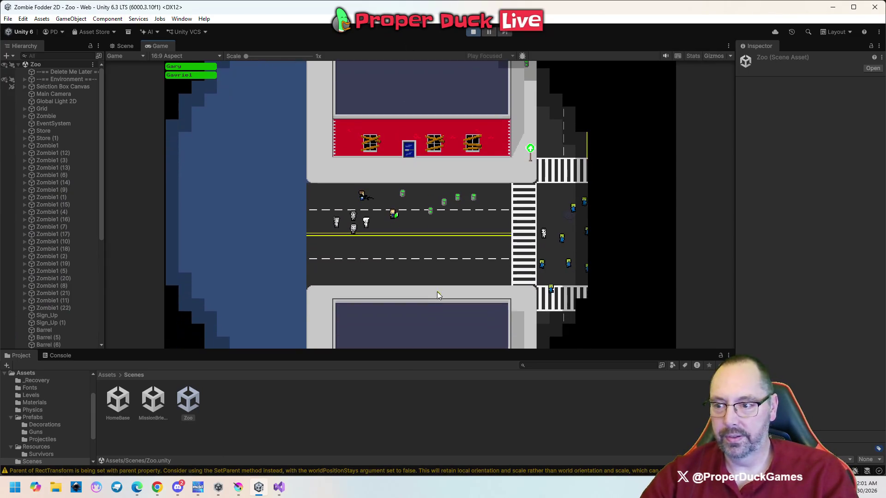
Step: Select survivor Gavriel on the street and order it to move right
{"action": "left_click_drag", "start_coordinate": [379, 204], "coordinate": [407, 229]}
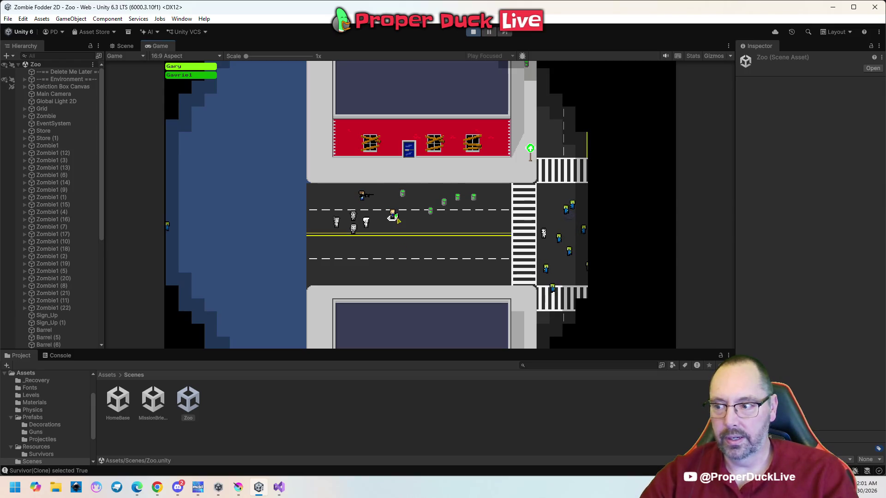
{"action": "left_click_drag", "start_coordinate": [349, 186], "coordinate": [370, 207]}
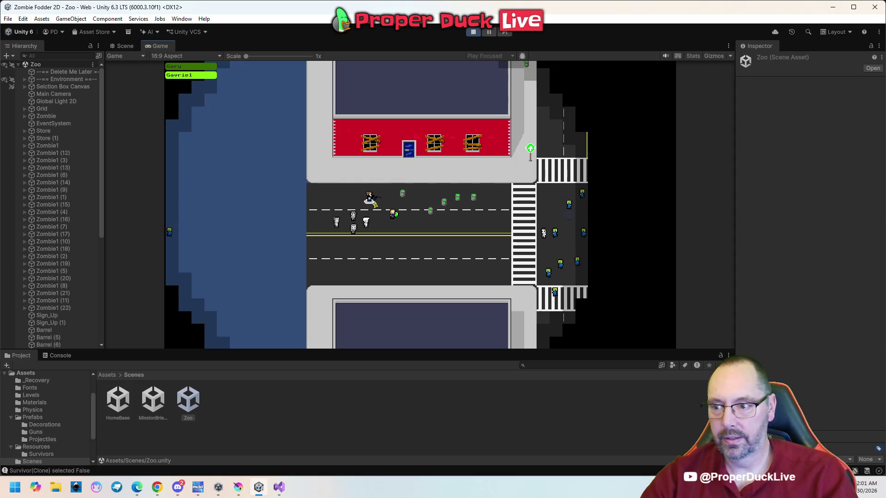
{"action": "right_click", "coordinate": [392, 210]}
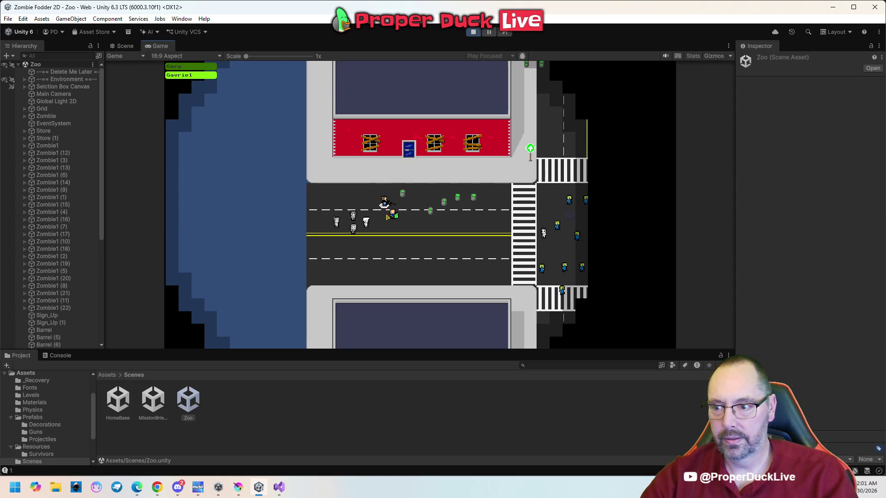
{"action": "right_click", "coordinate": [411, 217]}
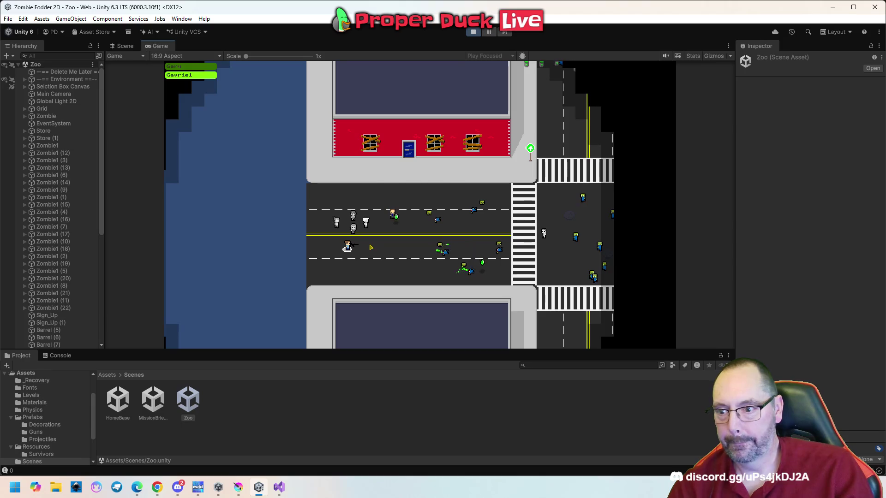
Step: Pause the Zoo game with Escape and stop the play-test
{"action": "key", "text": "w"}
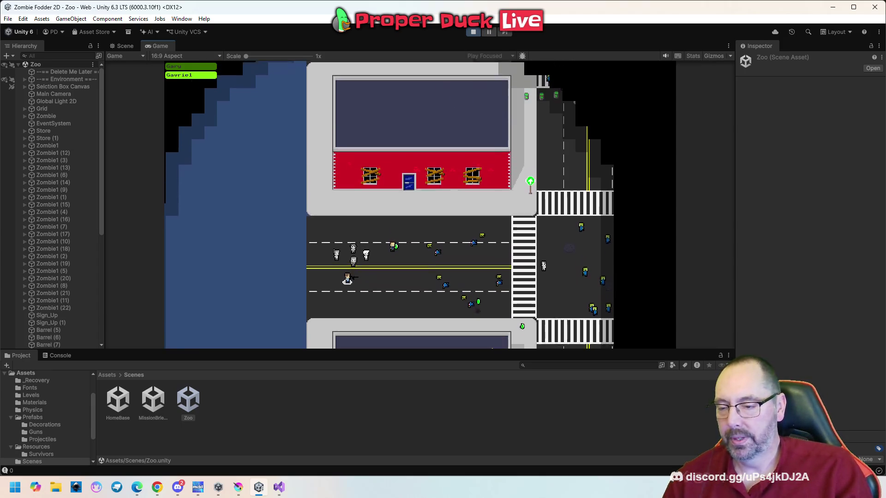
{"action": "key", "text": "s"}
{"action": "key", "text": "Escape"}
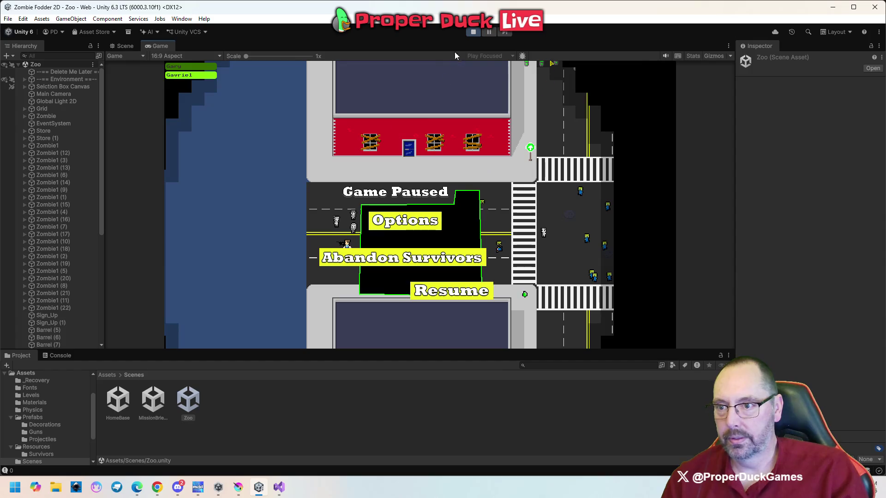
{"action": "left_click", "coordinate": [472, 32]}
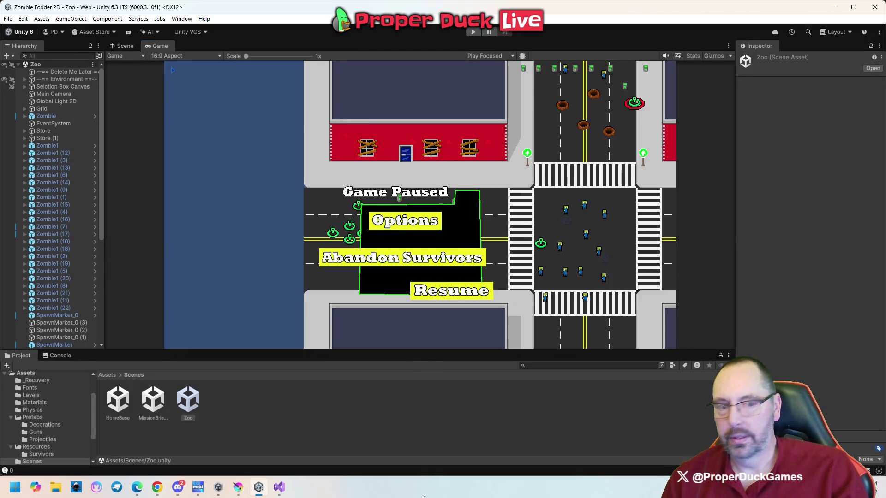
{"action": "left_click", "coordinate": [279, 487]}
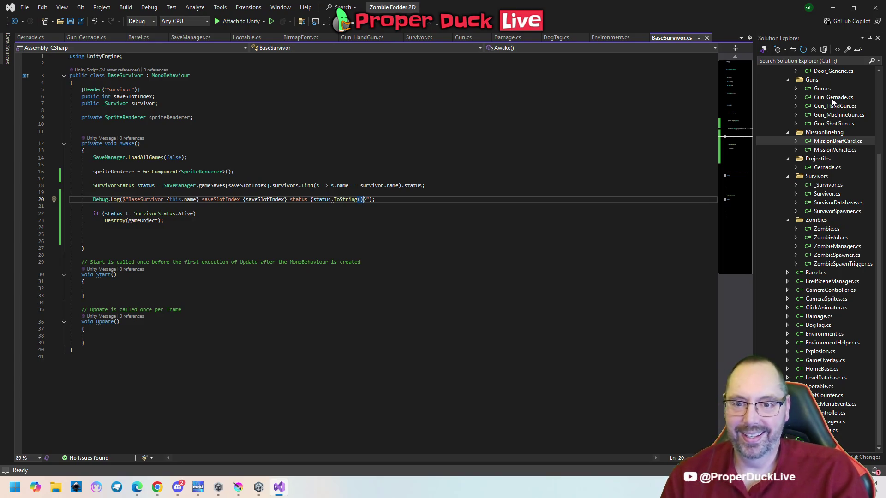
Step: Open Gun_ShotGun.cs from Solution Explorer and jump down to its Shoot method
{"action": "left_click", "coordinate": [829, 124]}
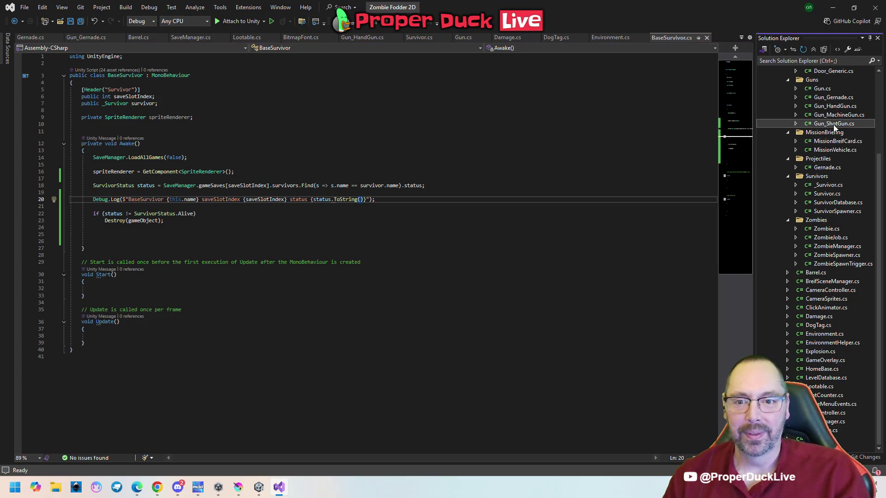
{"action": "double_click", "coordinate": [829, 126]}
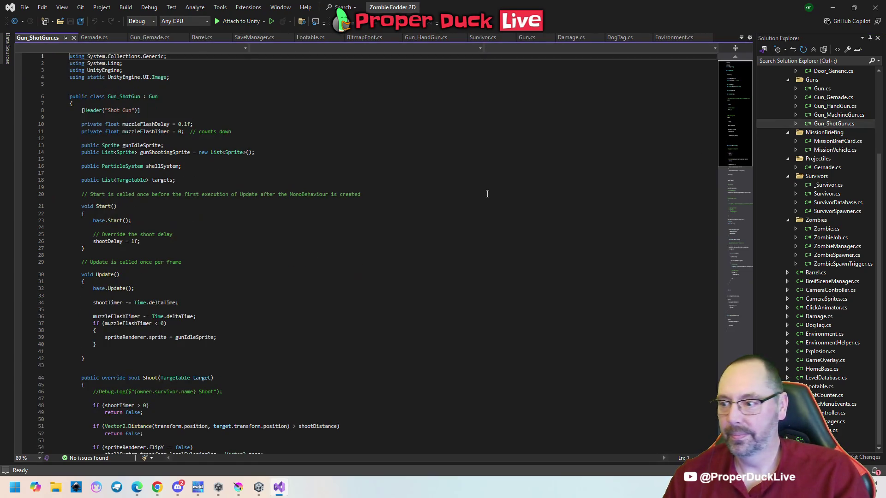
{"action": "left_click_drag", "start_coordinate": [730, 96], "coordinate": [731, 225]}
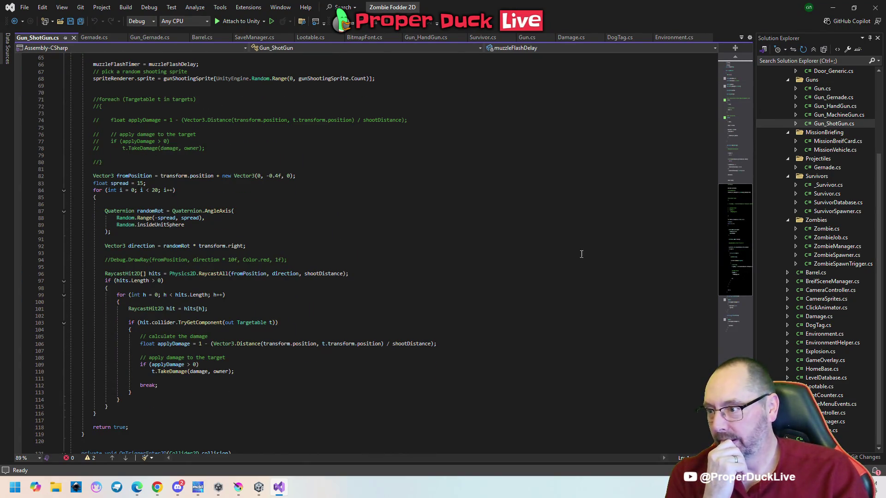
Step: Select lines 97–115, the raycast hits-processing block inside the pellet loop
{"action": "left_click", "coordinate": [218, 196]}
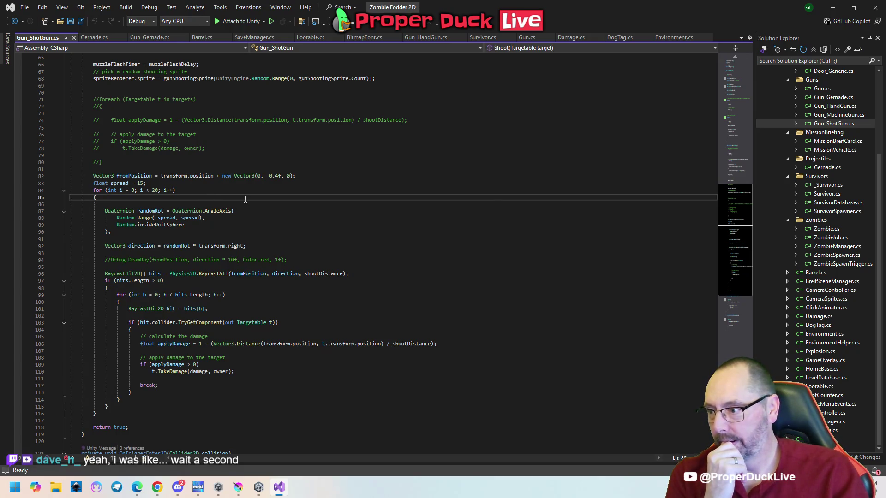
{"action": "scroll", "coordinate": [318, 241], "scroll_direction": "down", "scroll_amount": 4}
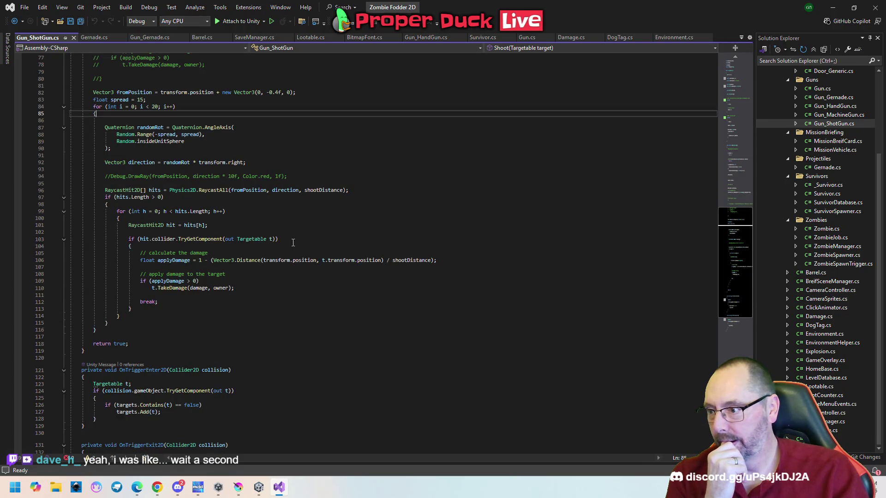
{"action": "left_click", "coordinate": [246, 213]}
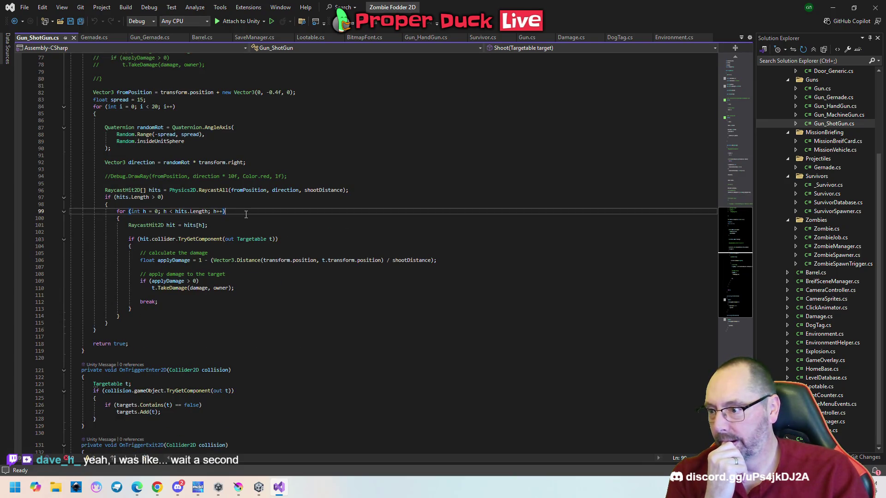
{"action": "left_click_drag", "start_coordinate": [105, 199], "coordinate": [175, 323]}
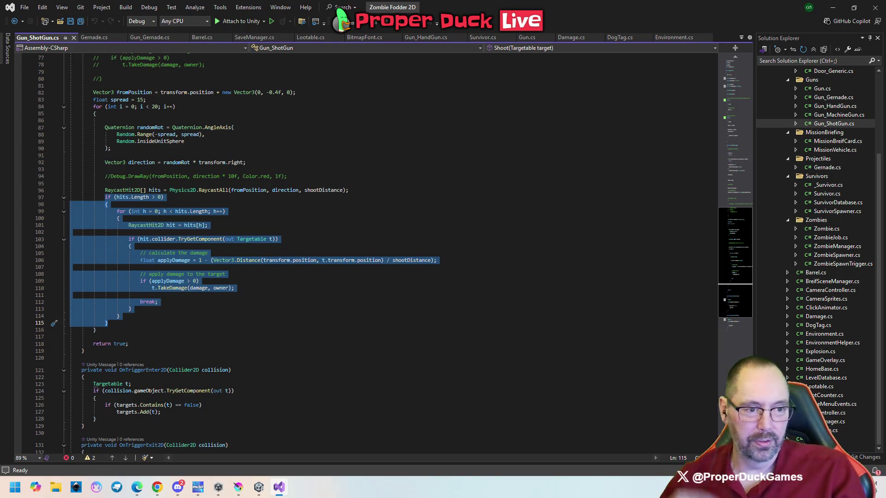
{"action": "key", "text": "alt+Tab"}
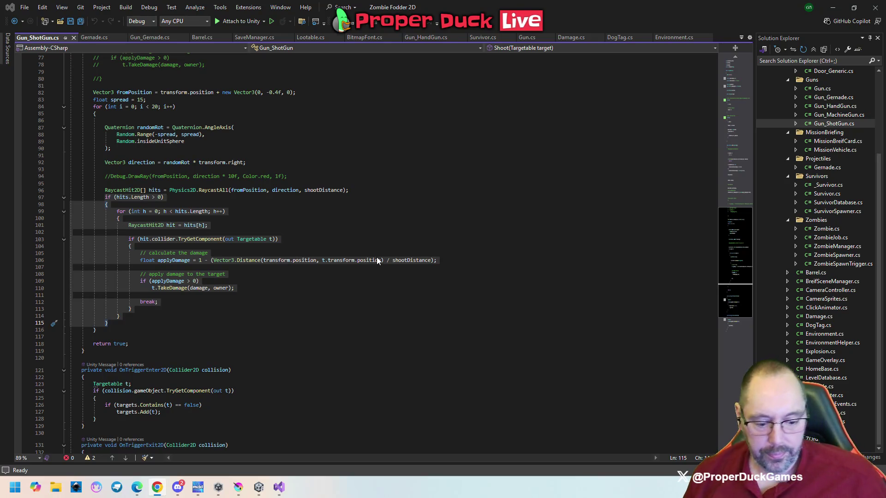
{"action": "key", "text": "alt+Tab"}
{"action": "key", "text": "ctrl+s"}
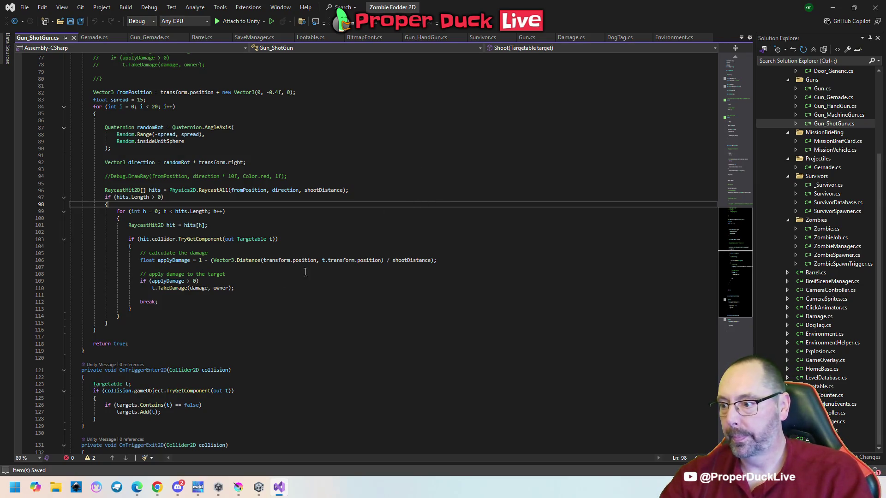
Step: Step through lines 116, 113, 108, 110, 117 and 118, reviewing the applyDamage and TakeDamage logic
{"action": "left_click", "coordinate": [140, 338]}
{"action": "left_click", "coordinate": [137, 331]}
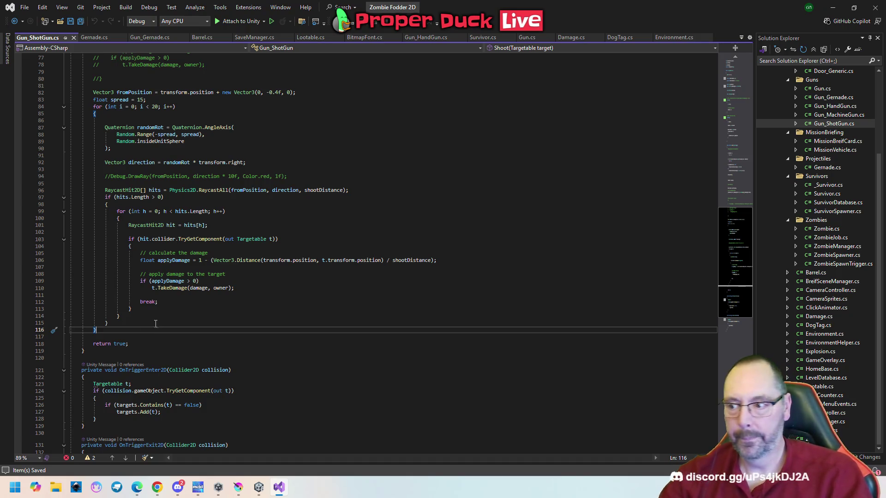
{"action": "left_click", "coordinate": [193, 310]}
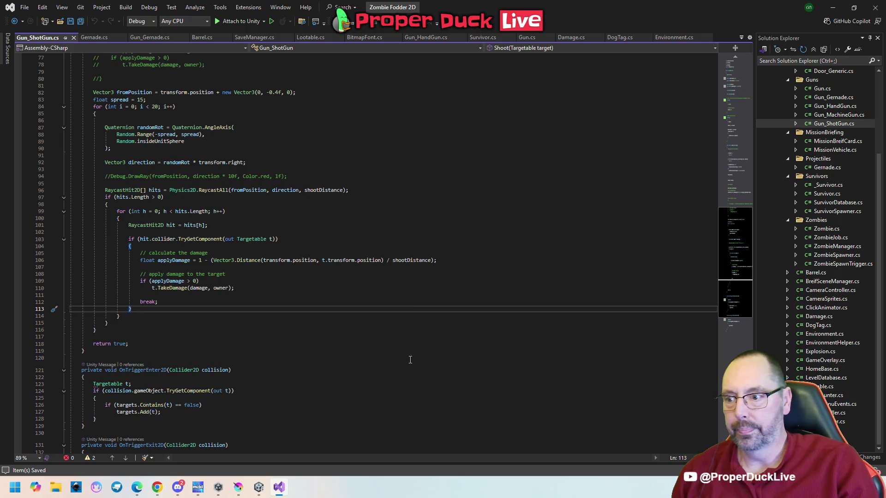
{"action": "left_click", "coordinate": [449, 272]}
{"action": "left_click", "coordinate": [264, 287]}
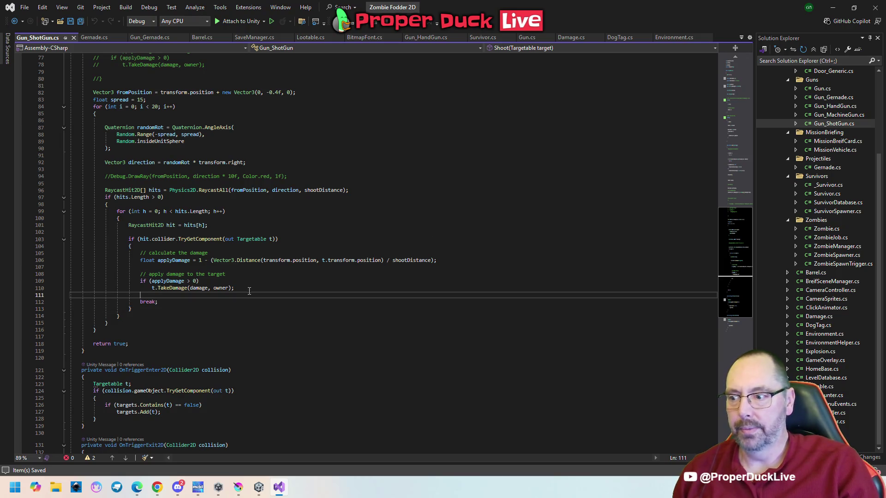
{"action": "left_click", "coordinate": [263, 337]}
{"action": "left_click", "coordinate": [281, 345]}
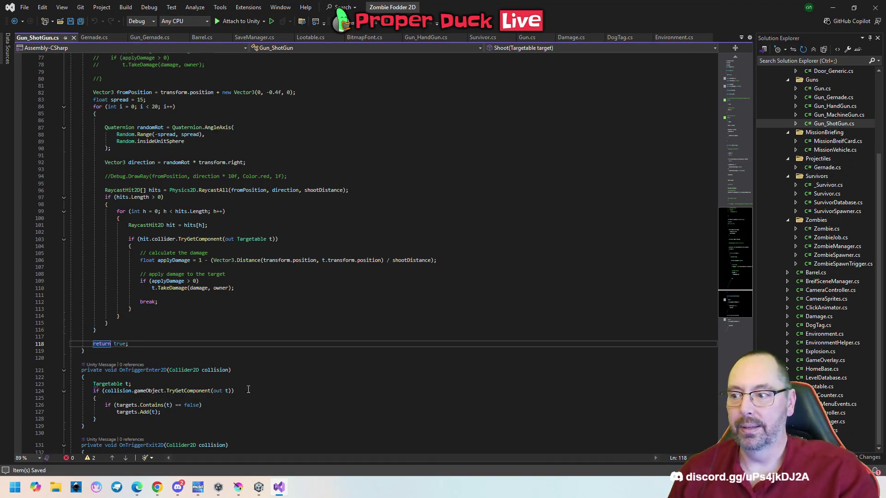
{"action": "left_click", "coordinate": [253, 290]}
Step: Browse the Shoot method code around the RaycastAll call
{"action": "key", "text": "Up"}
{"action": "key", "text": "Up"}
{"action": "key", "text": "Up"}
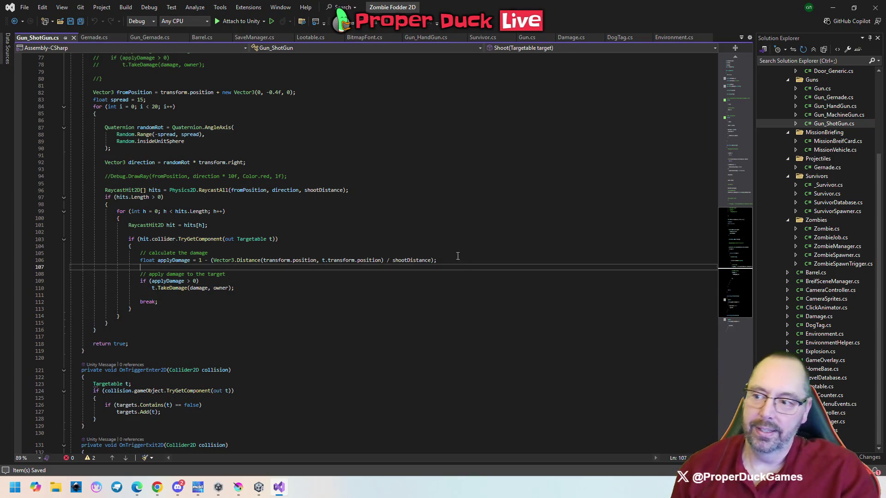
{"action": "key", "text": "Up"}
{"action": "key", "text": "Up"}
{"action": "key", "text": "Up"}
{"action": "left_click", "coordinate": [438, 194]}
{"action": "key", "text": "Up"}
{"action": "key", "text": "Up"}
{"action": "key", "text": "Up"}
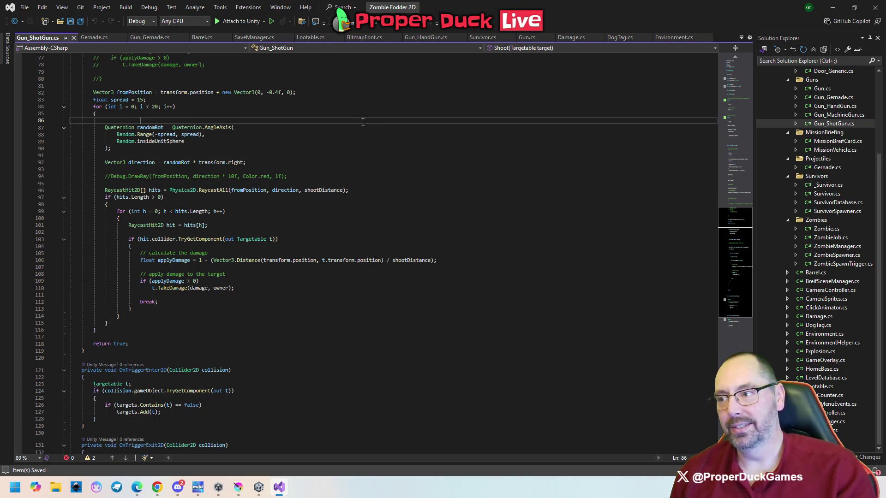
{"action": "scroll", "coordinate": [443, 263], "scroll_direction": "up", "scroll_amount": 4}
{"action": "scroll", "coordinate": [447, 276], "scroll_direction": "down", "scroll_amount": 7}
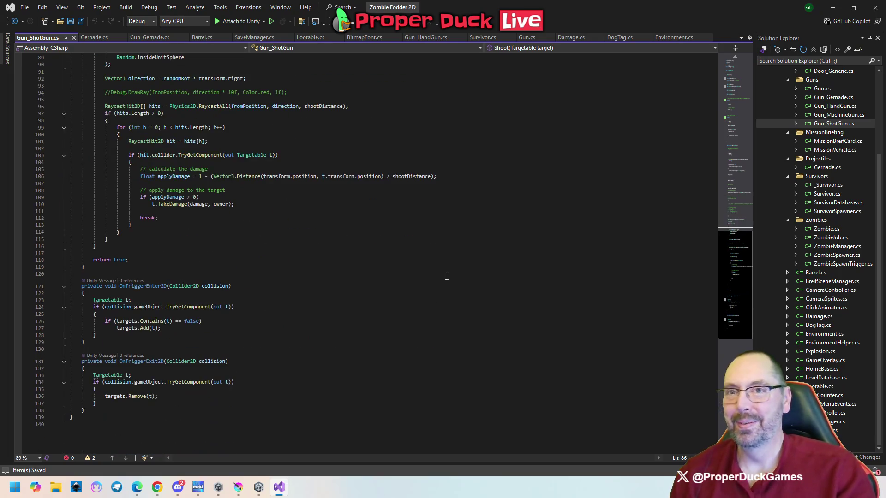
{"action": "scroll", "coordinate": [444, 278], "scroll_direction": "down", "scroll_amount": 3}
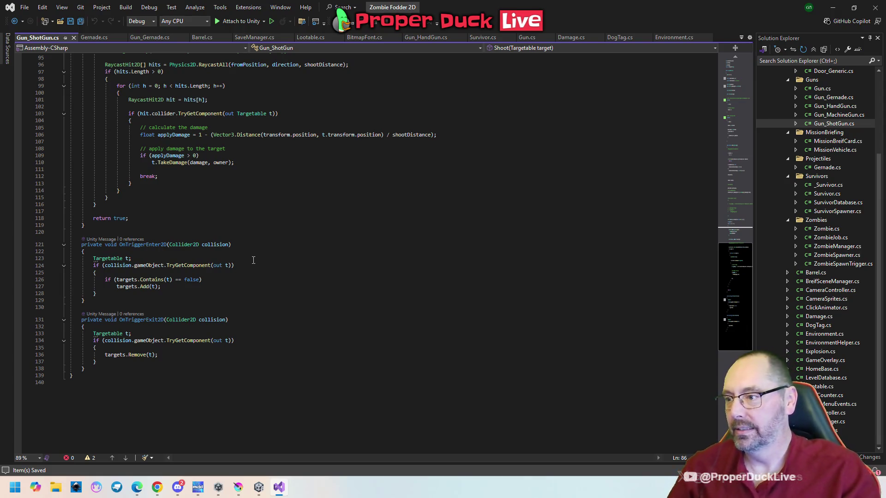
{"action": "scroll", "coordinate": [327, 269], "scroll_direction": "up", "scroll_amount": 7}
{"action": "left_click_drag", "start_coordinate": [727, 281], "coordinate": [731, 237]}
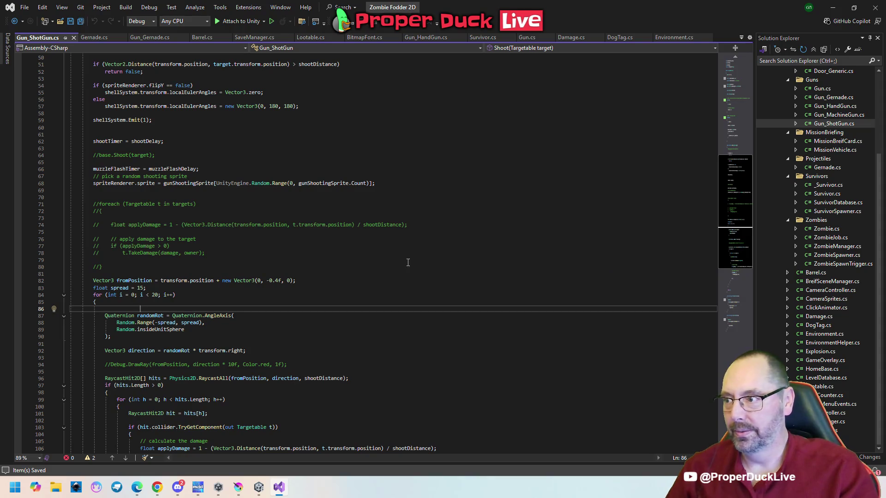
{"action": "scroll", "coordinate": [498, 263], "scroll_direction": "down", "scroll_amount": 5}
{"action": "scroll", "coordinate": [500, 266], "scroll_direction": "down", "scroll_amount": 1}
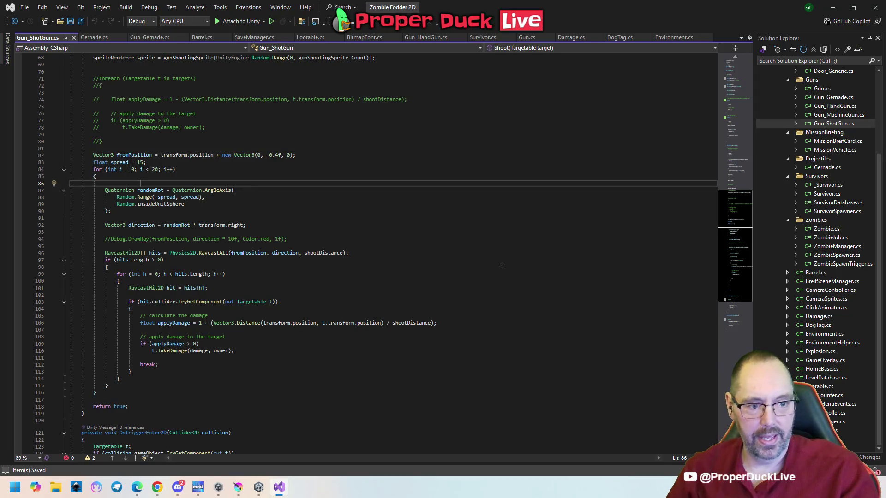
{"action": "left_click", "coordinate": [447, 245]}
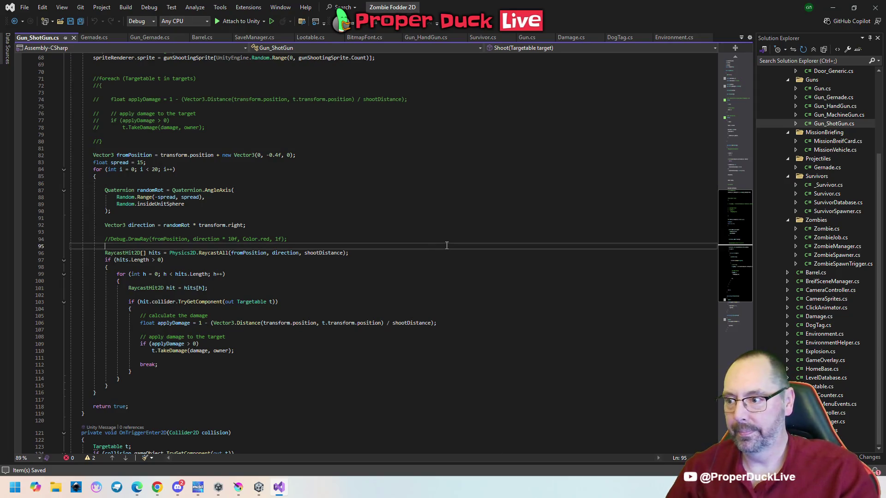
{"action": "scroll", "coordinate": [357, 404], "scroll_direction": "down", "scroll_amount": 1}
Step: Pass through the Guns.png sprite sheet and browser, then return to the Unity editor's Zoo scene
{"action": "mouse_move", "coordinate": [238, 486]}
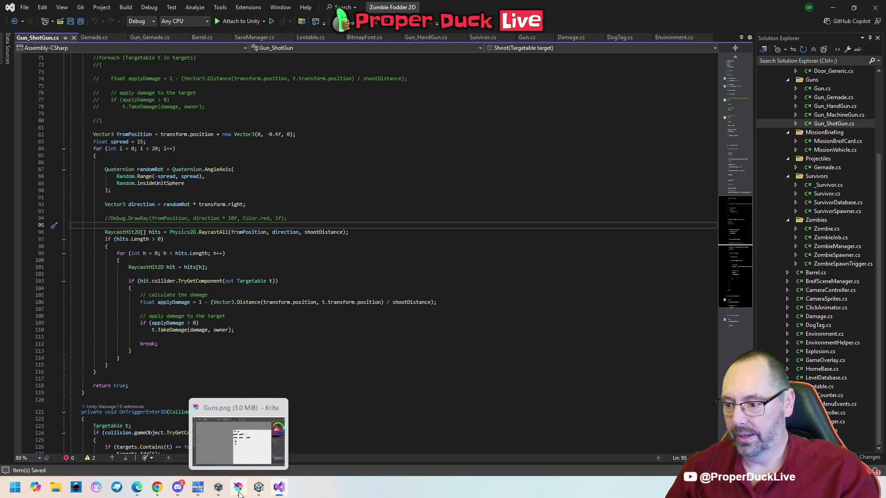
{"action": "left_click", "coordinate": [233, 436]}
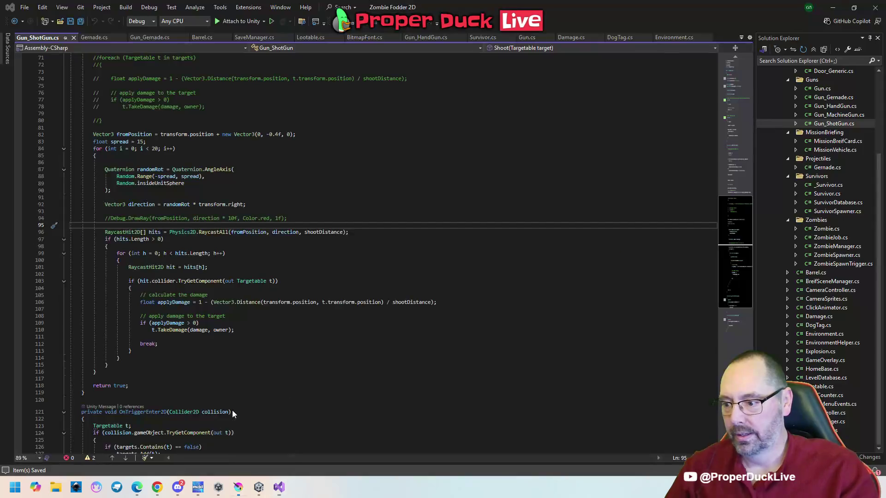
{"action": "key", "text": "alt+Tab"}
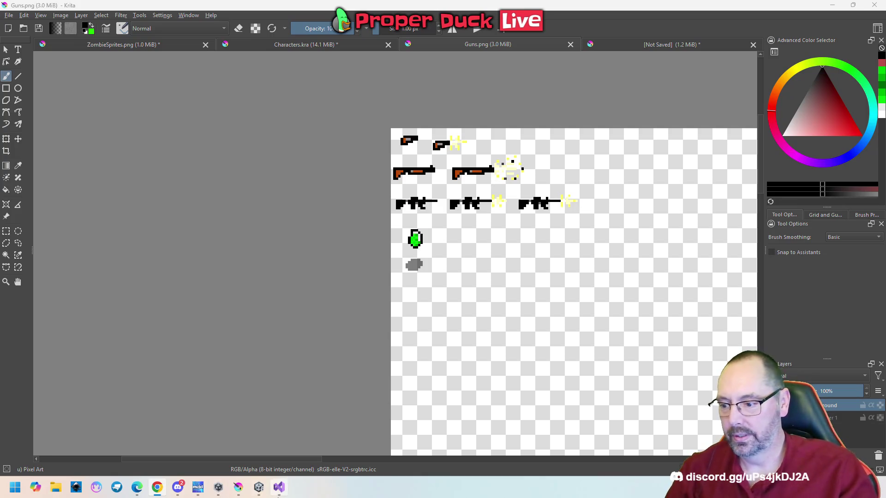
{"action": "left_click", "coordinate": [258, 487]}
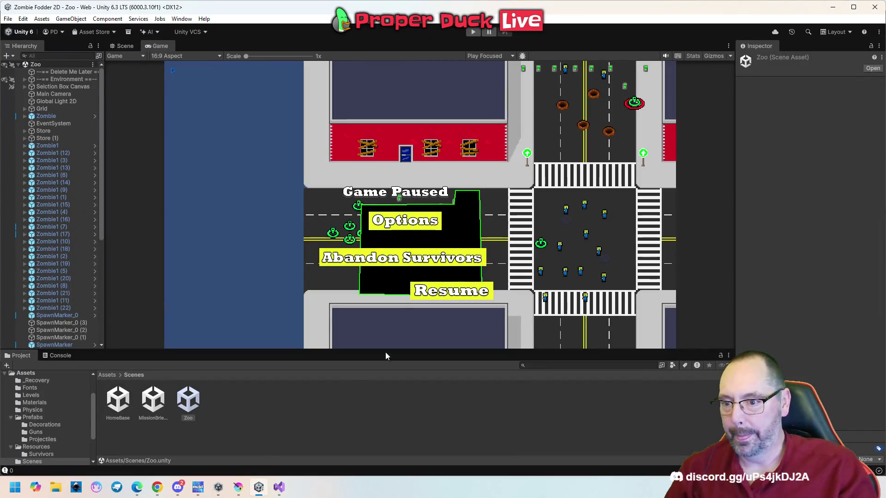